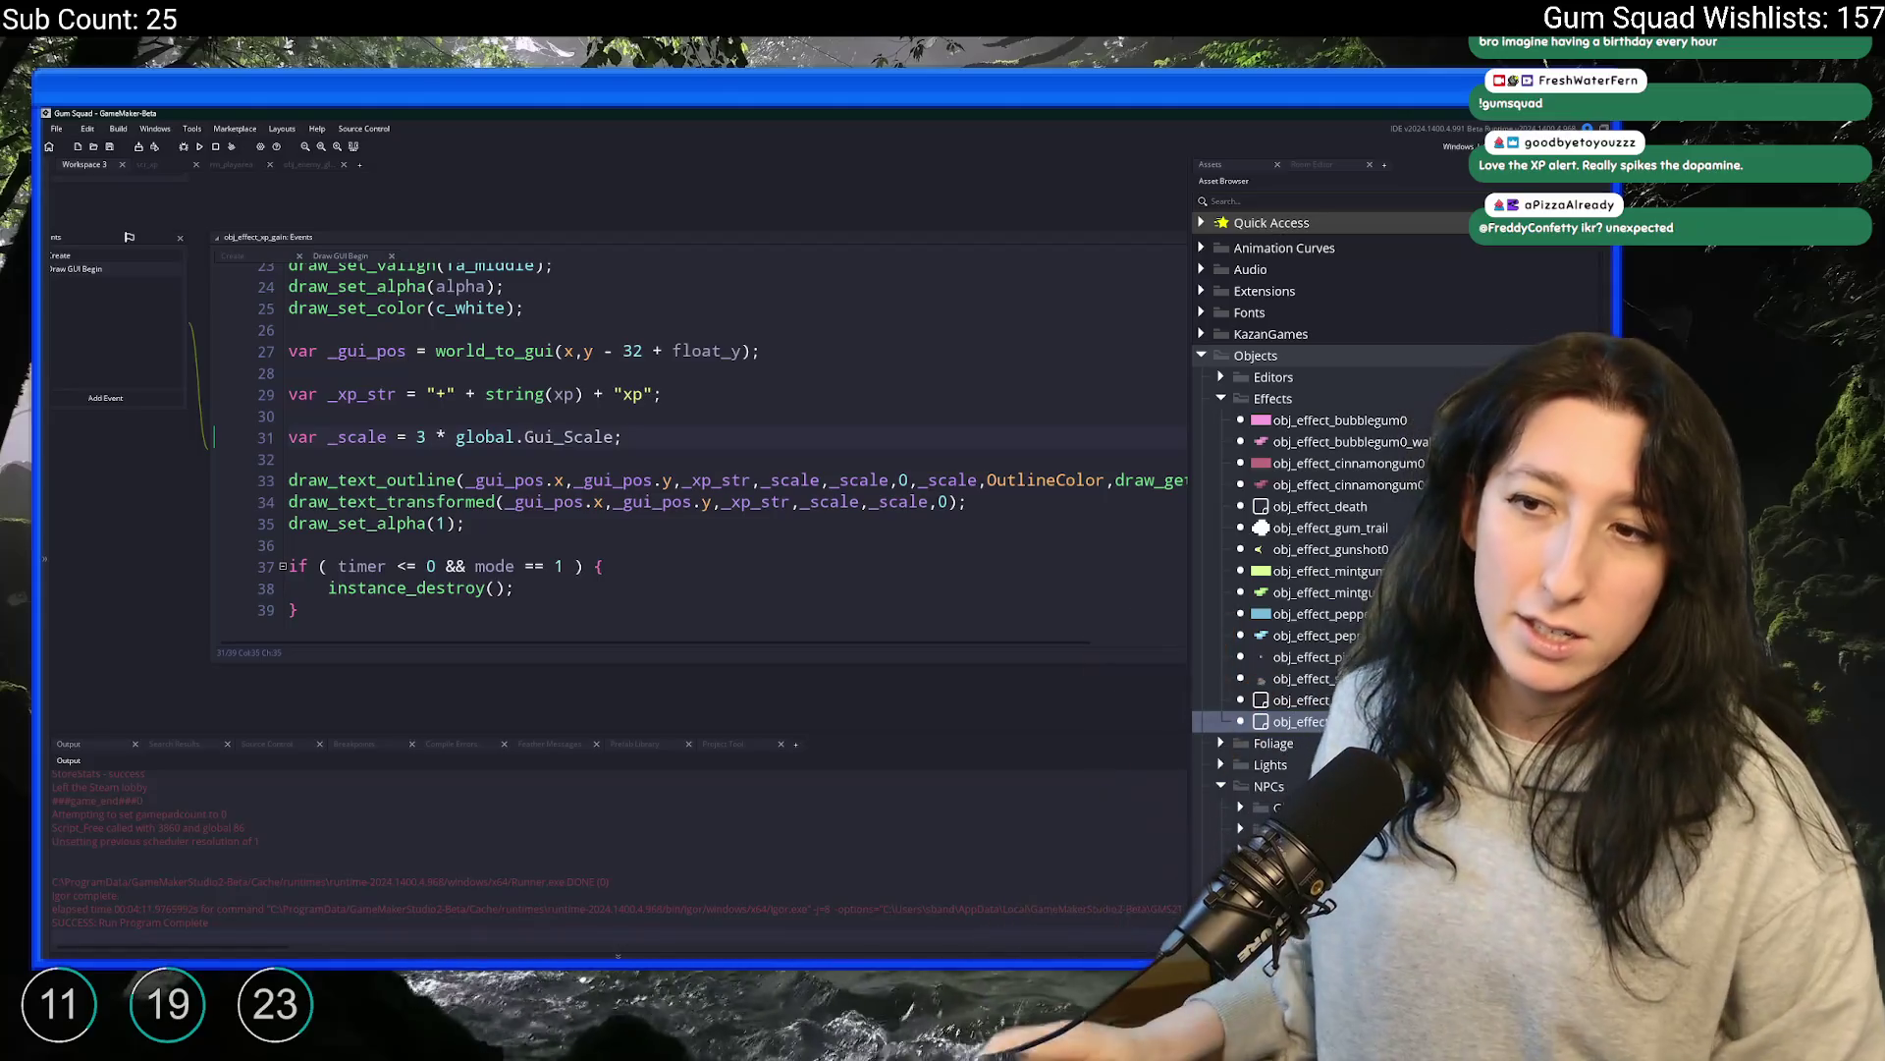
Review obj_effect_xp_gain's Draw GUI code, including the timer clamp line, then open obj_enemy_glummer_dead
click(917, 416)
scroll(688, 442, up, 5)
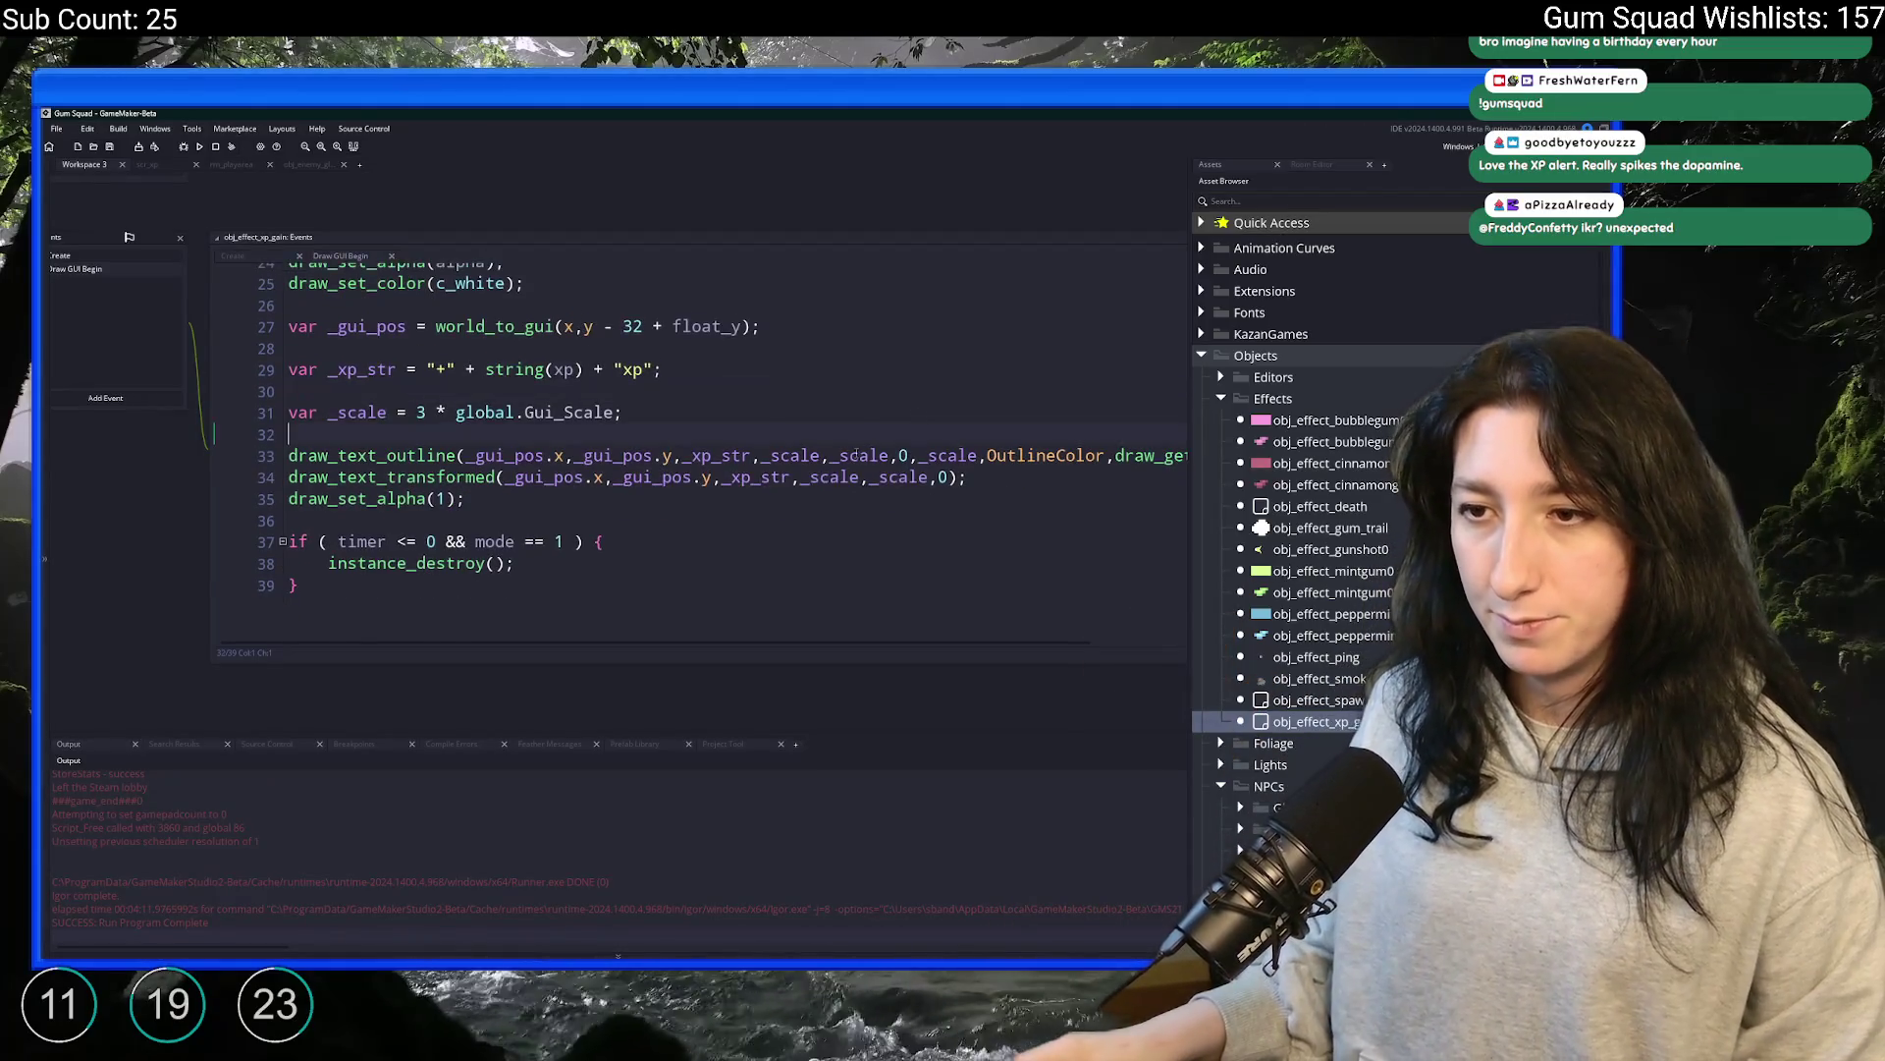
click(604, 334)
click(277, 299)
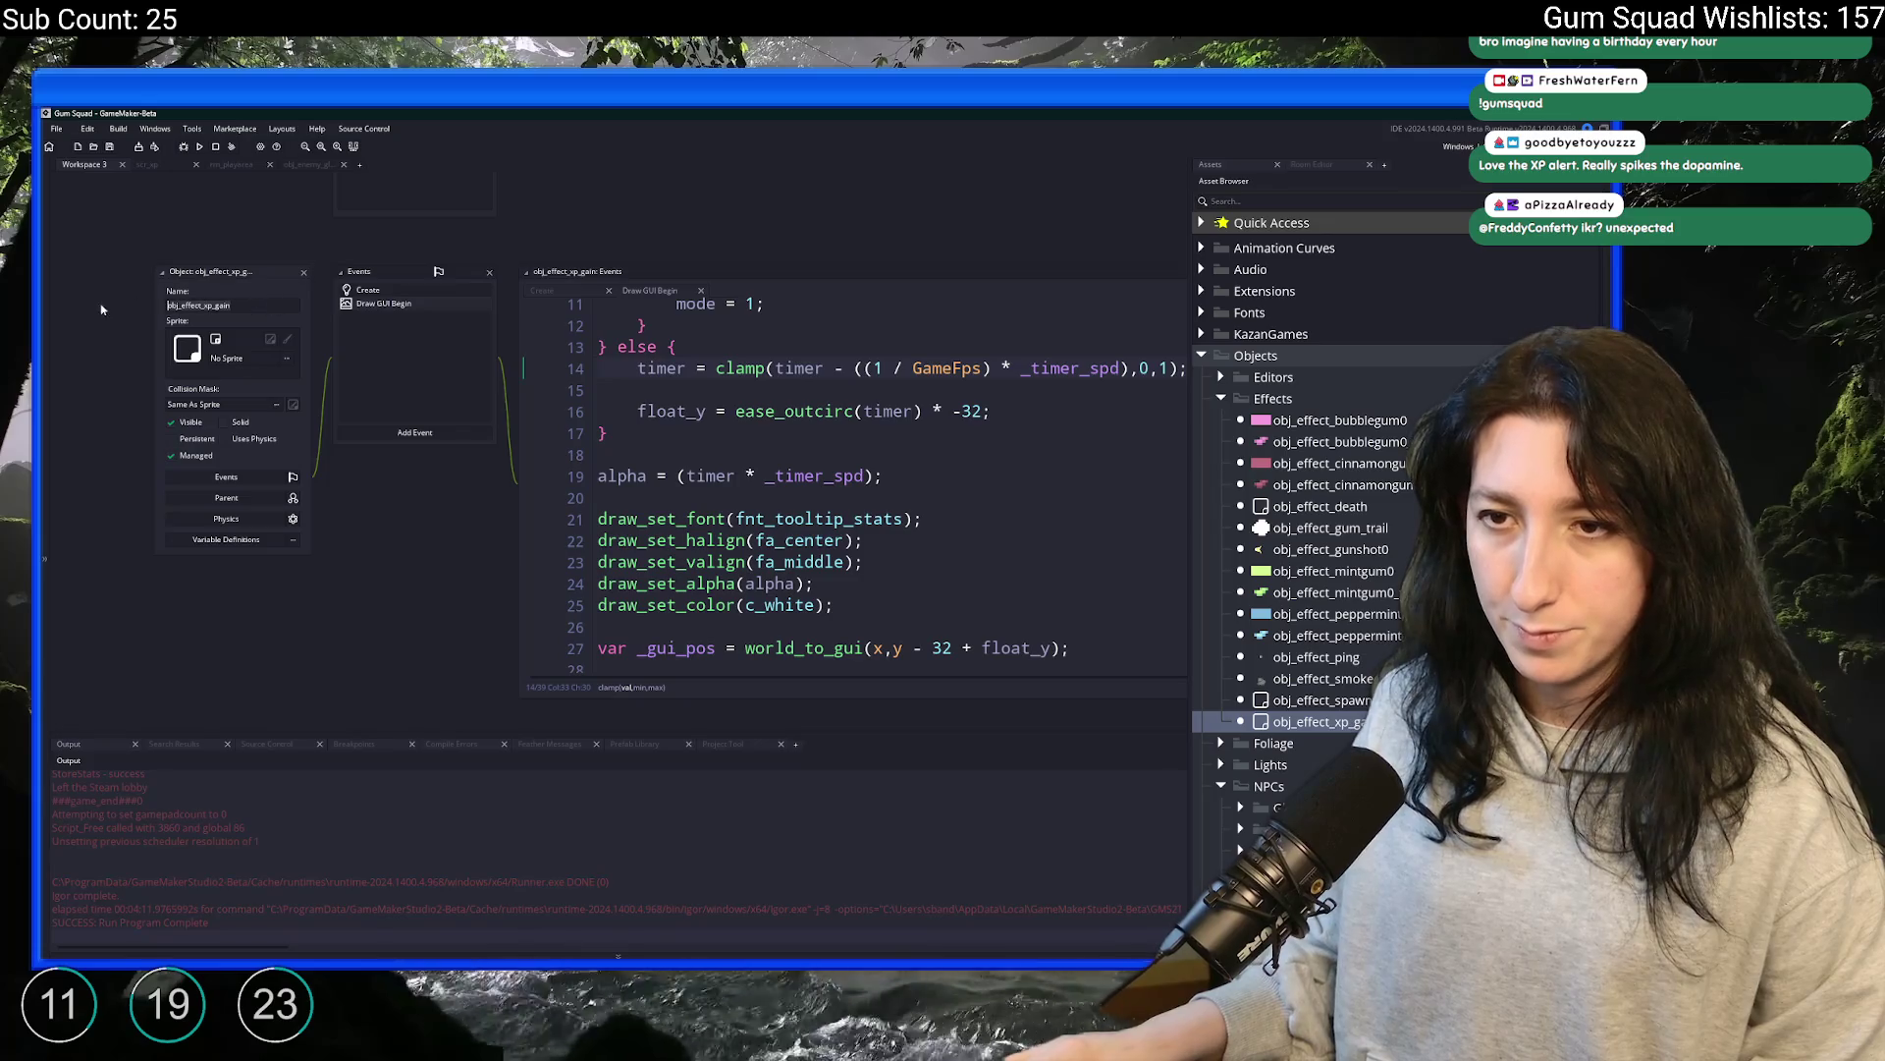
scroll(854, 472, down, 5)
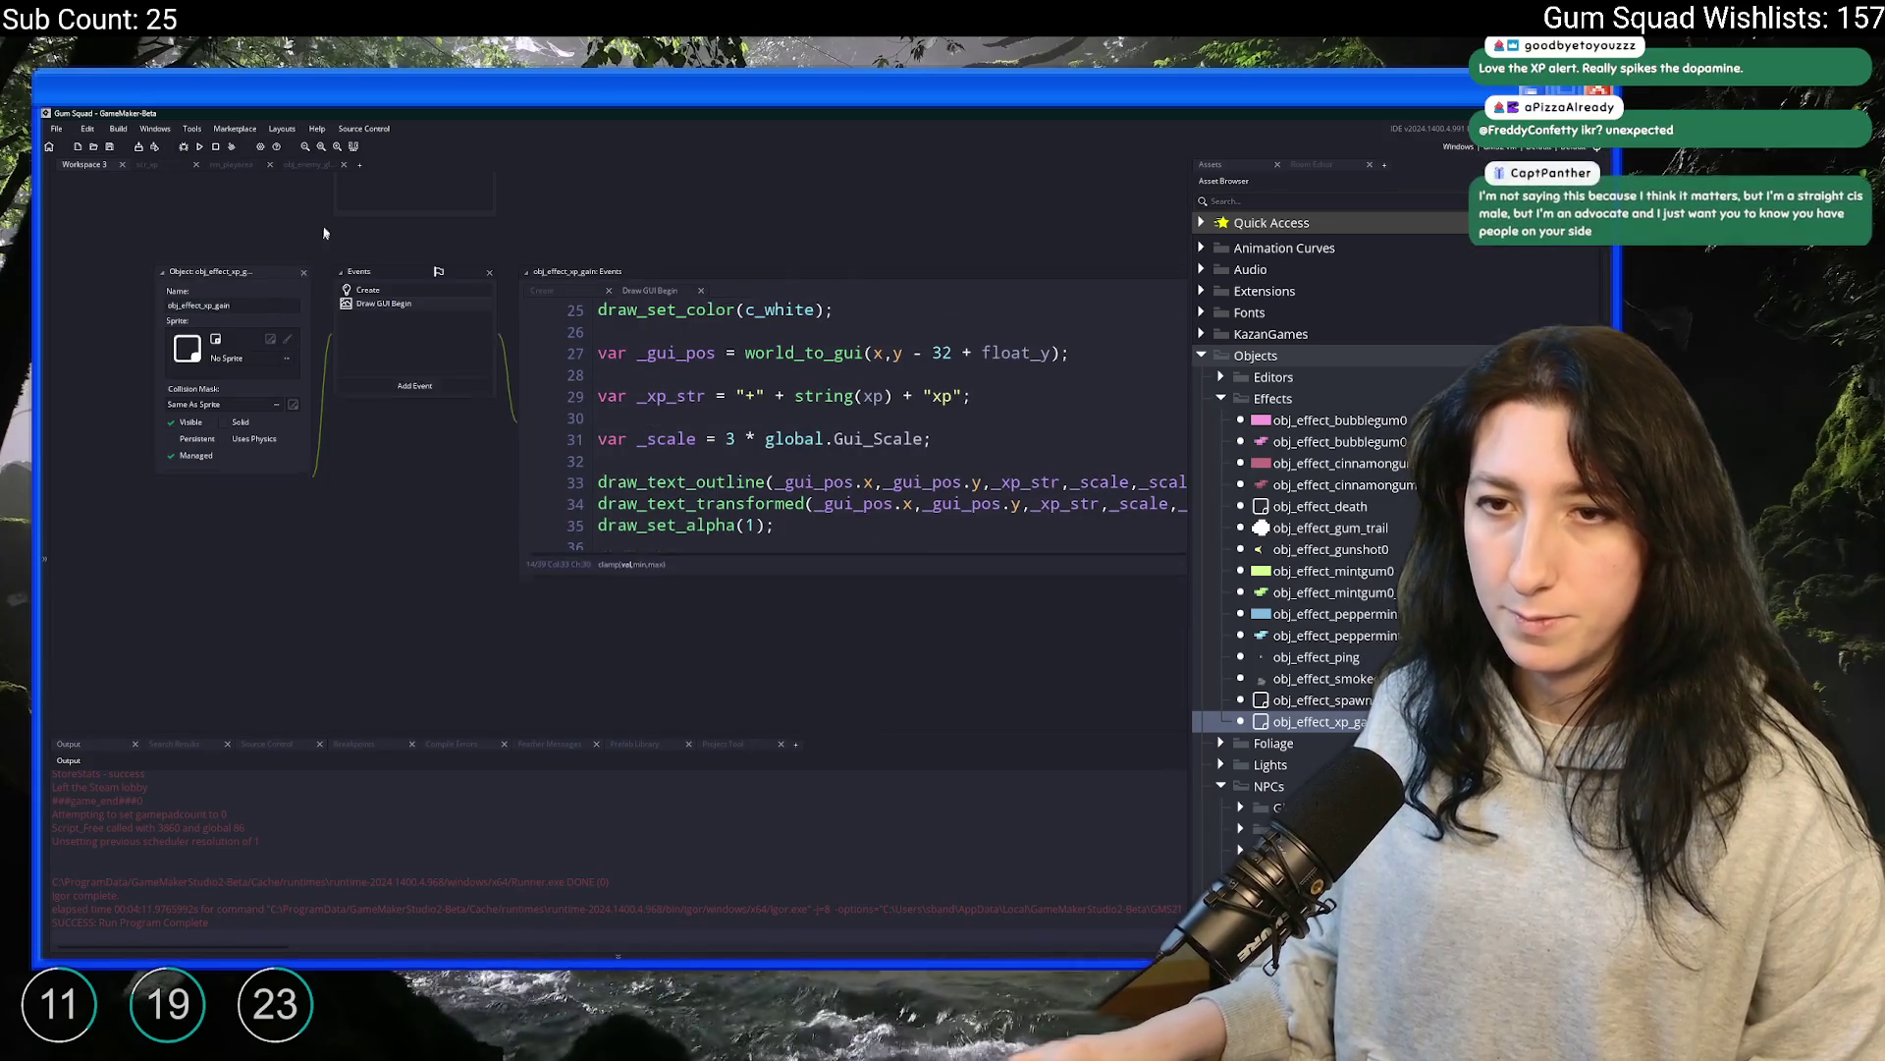
click(305, 272)
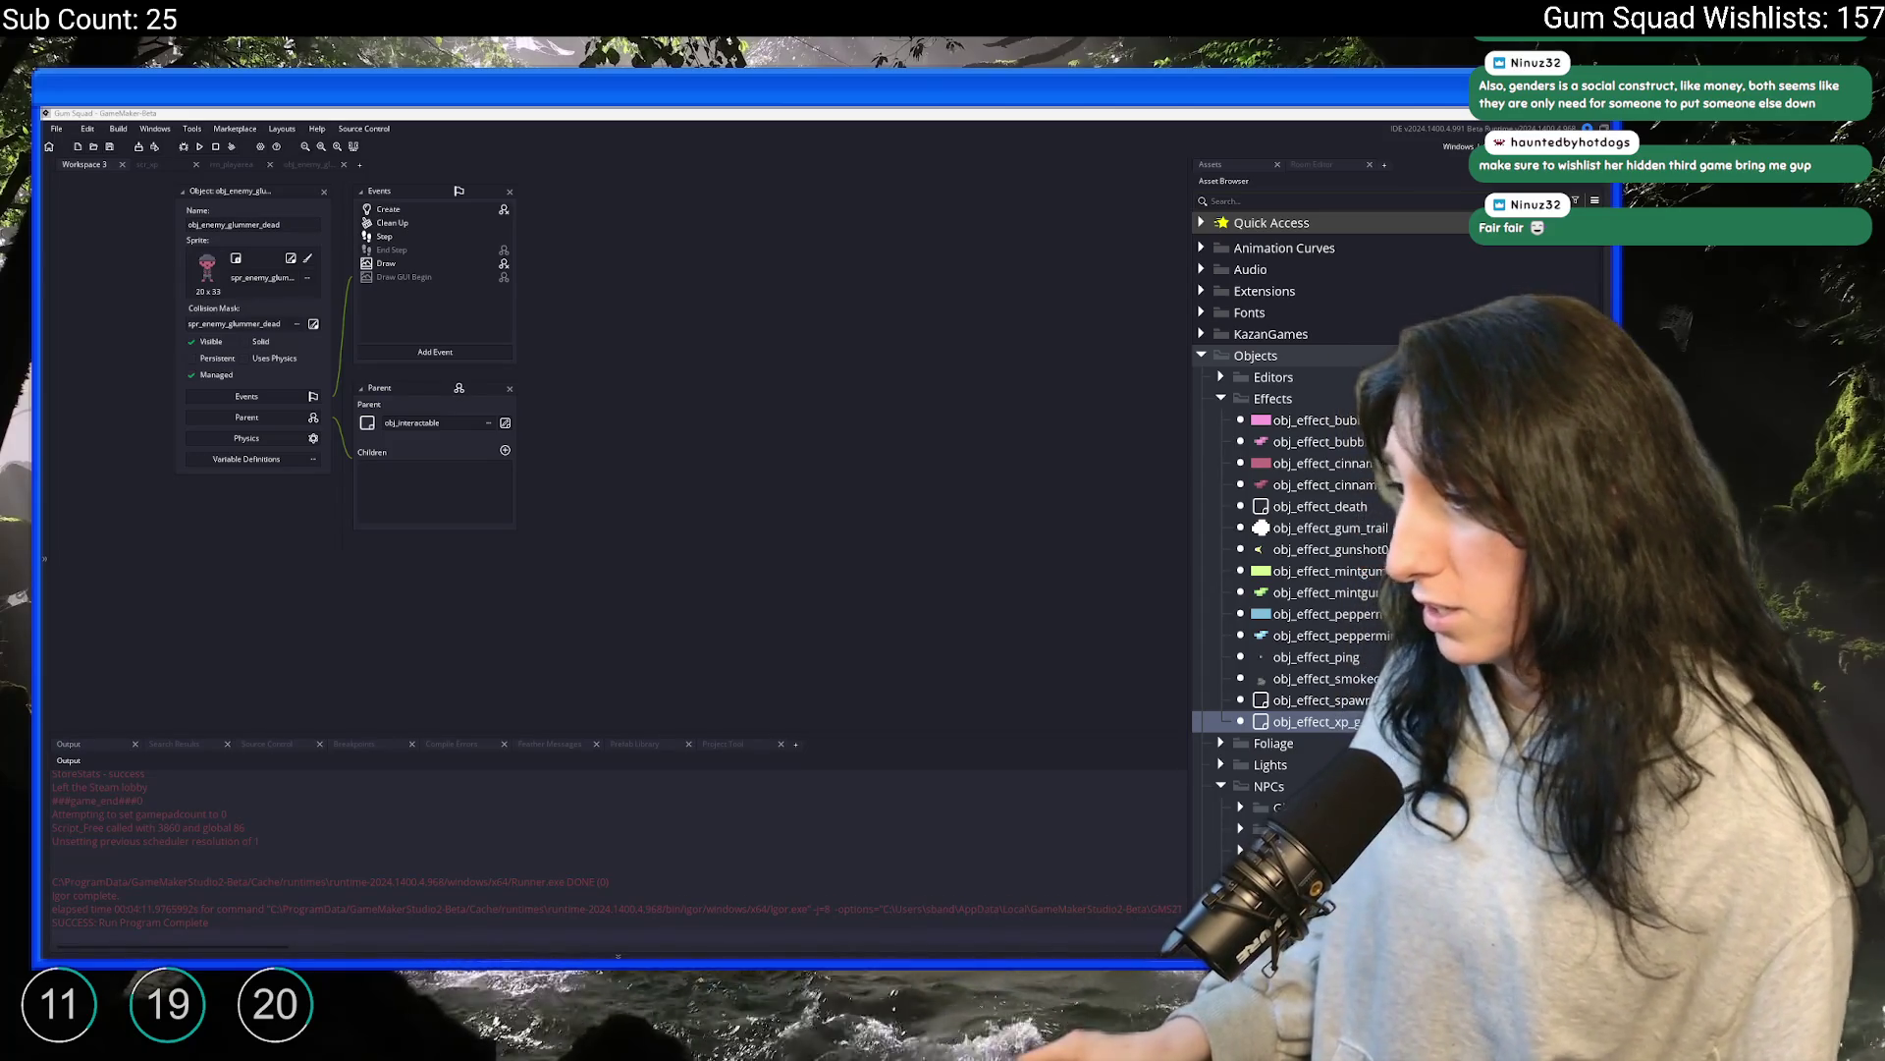
Switch from GameMaker to the browser playing the Zelda Cafe Winter Ambience video
key(alt+Tab)
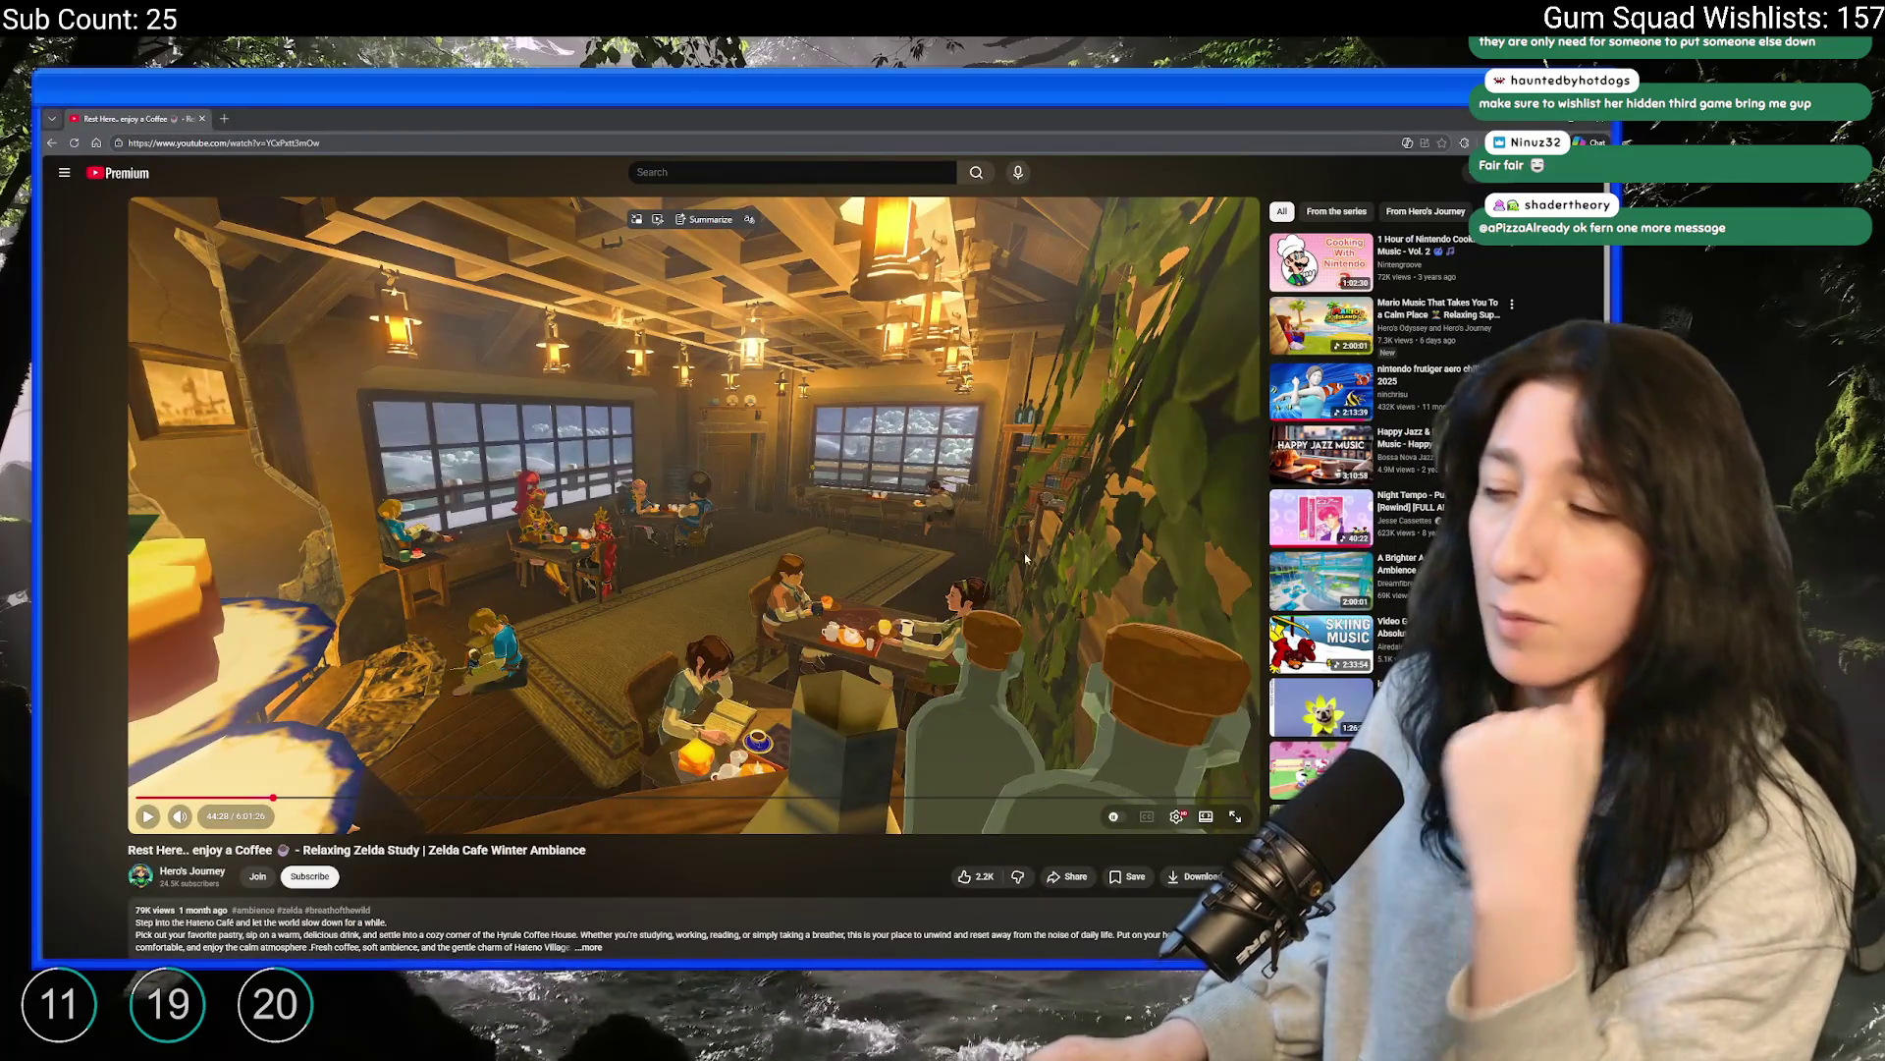
Scroll past the comments and open 'The Silliest Playlist for the Goofiest Goobers' in a new tab
scroll(1130, 568, down, 6)
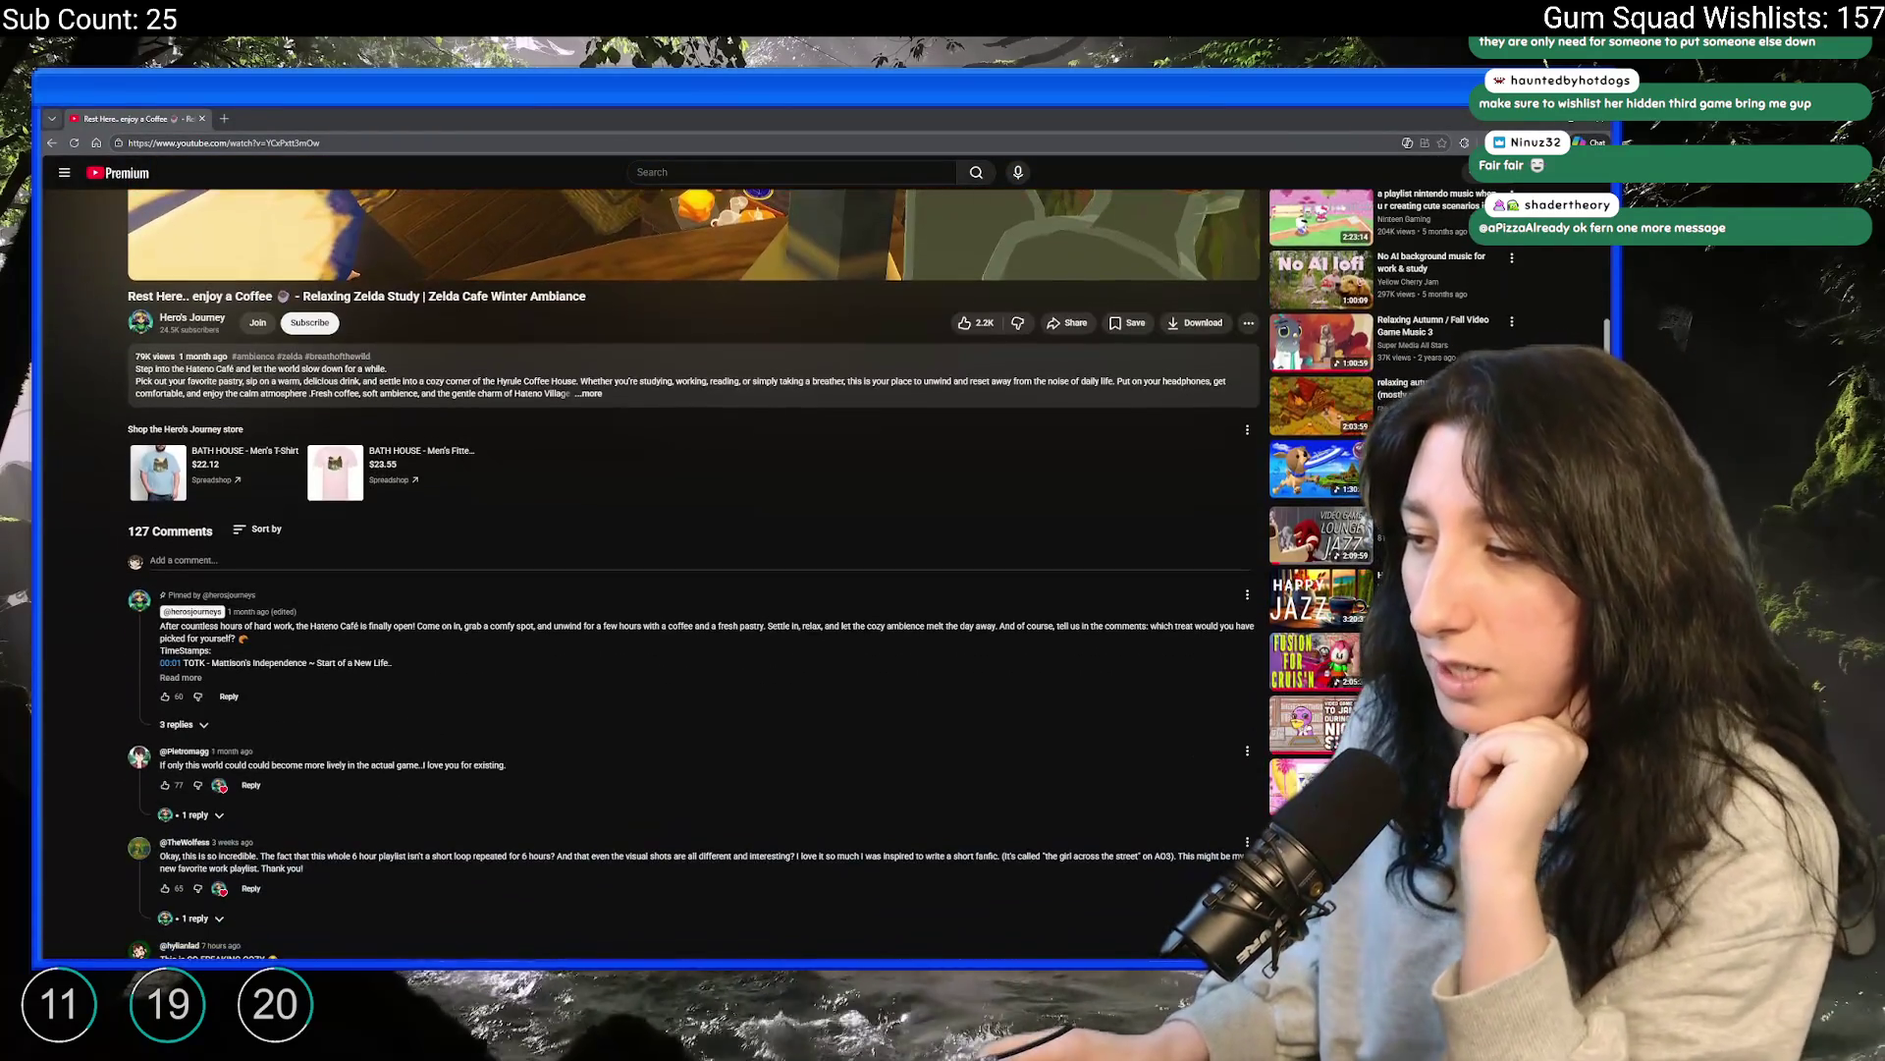
scroll(1296, 703, down, 5)
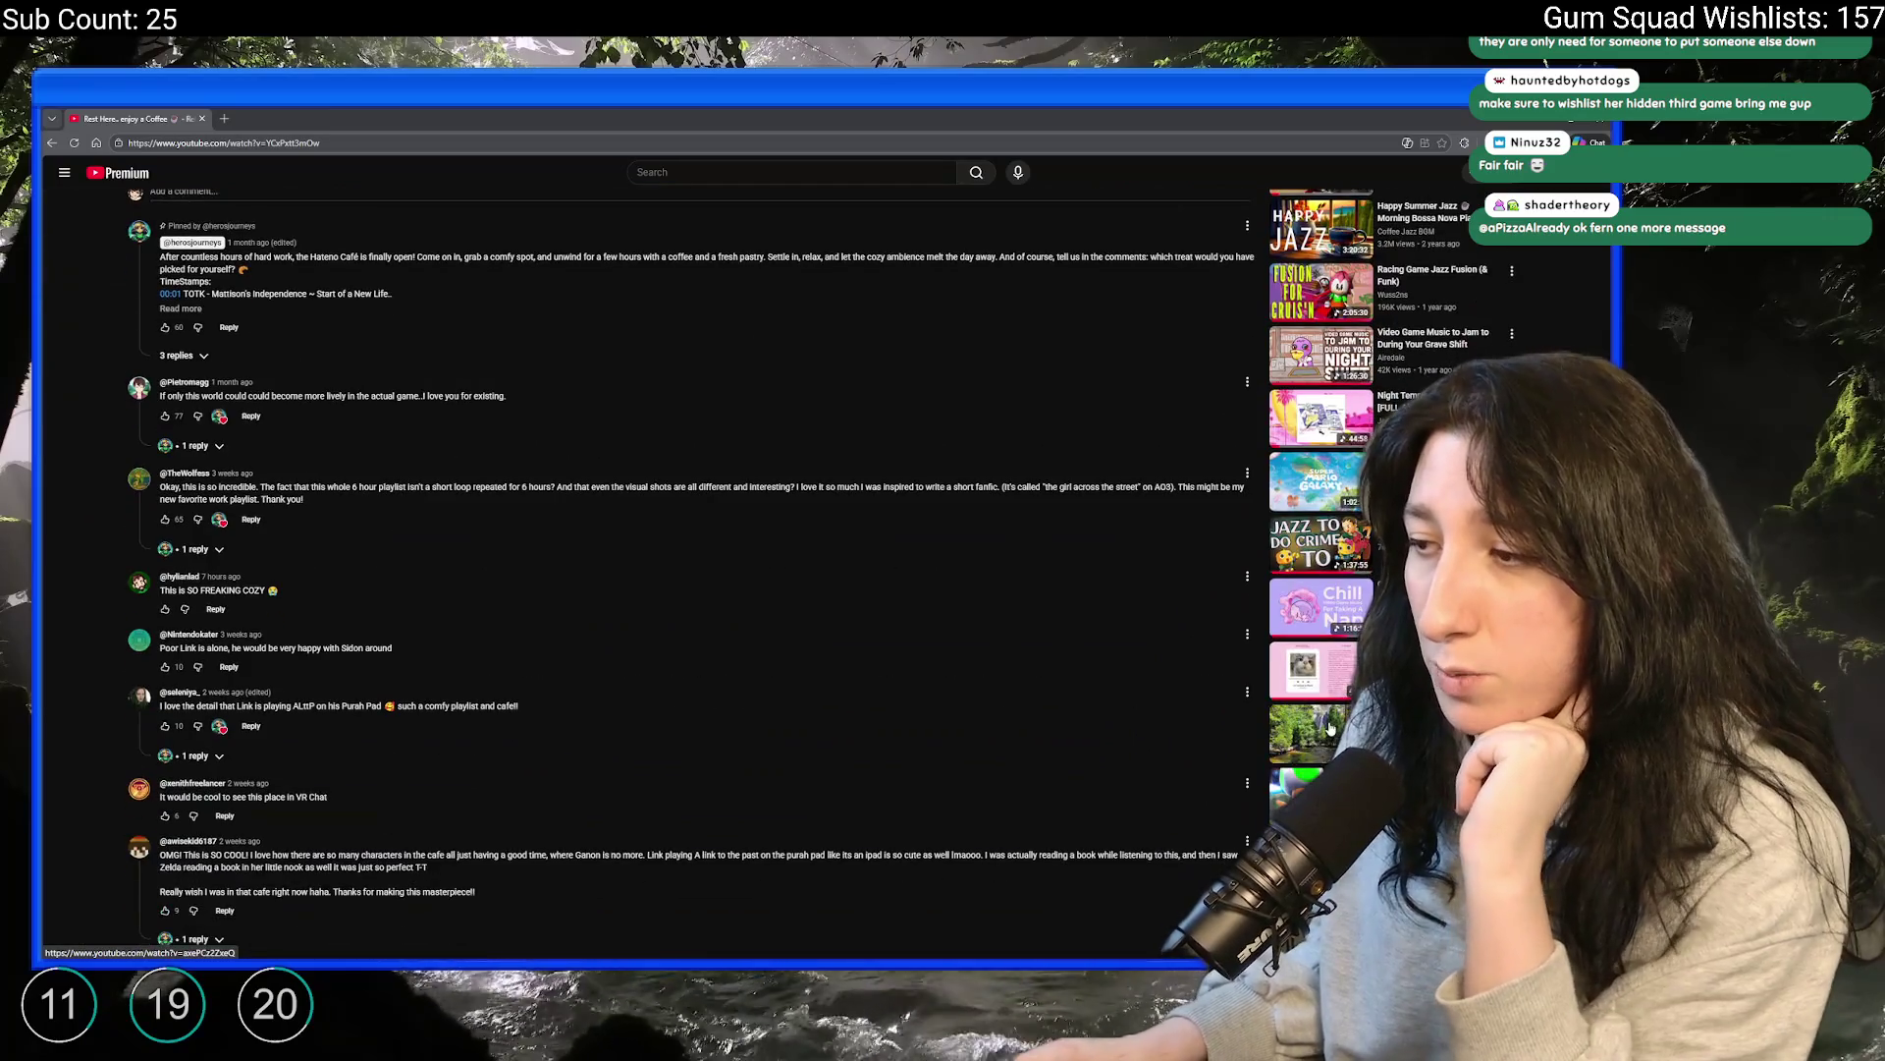
scroll(1296, 703, down, 4)
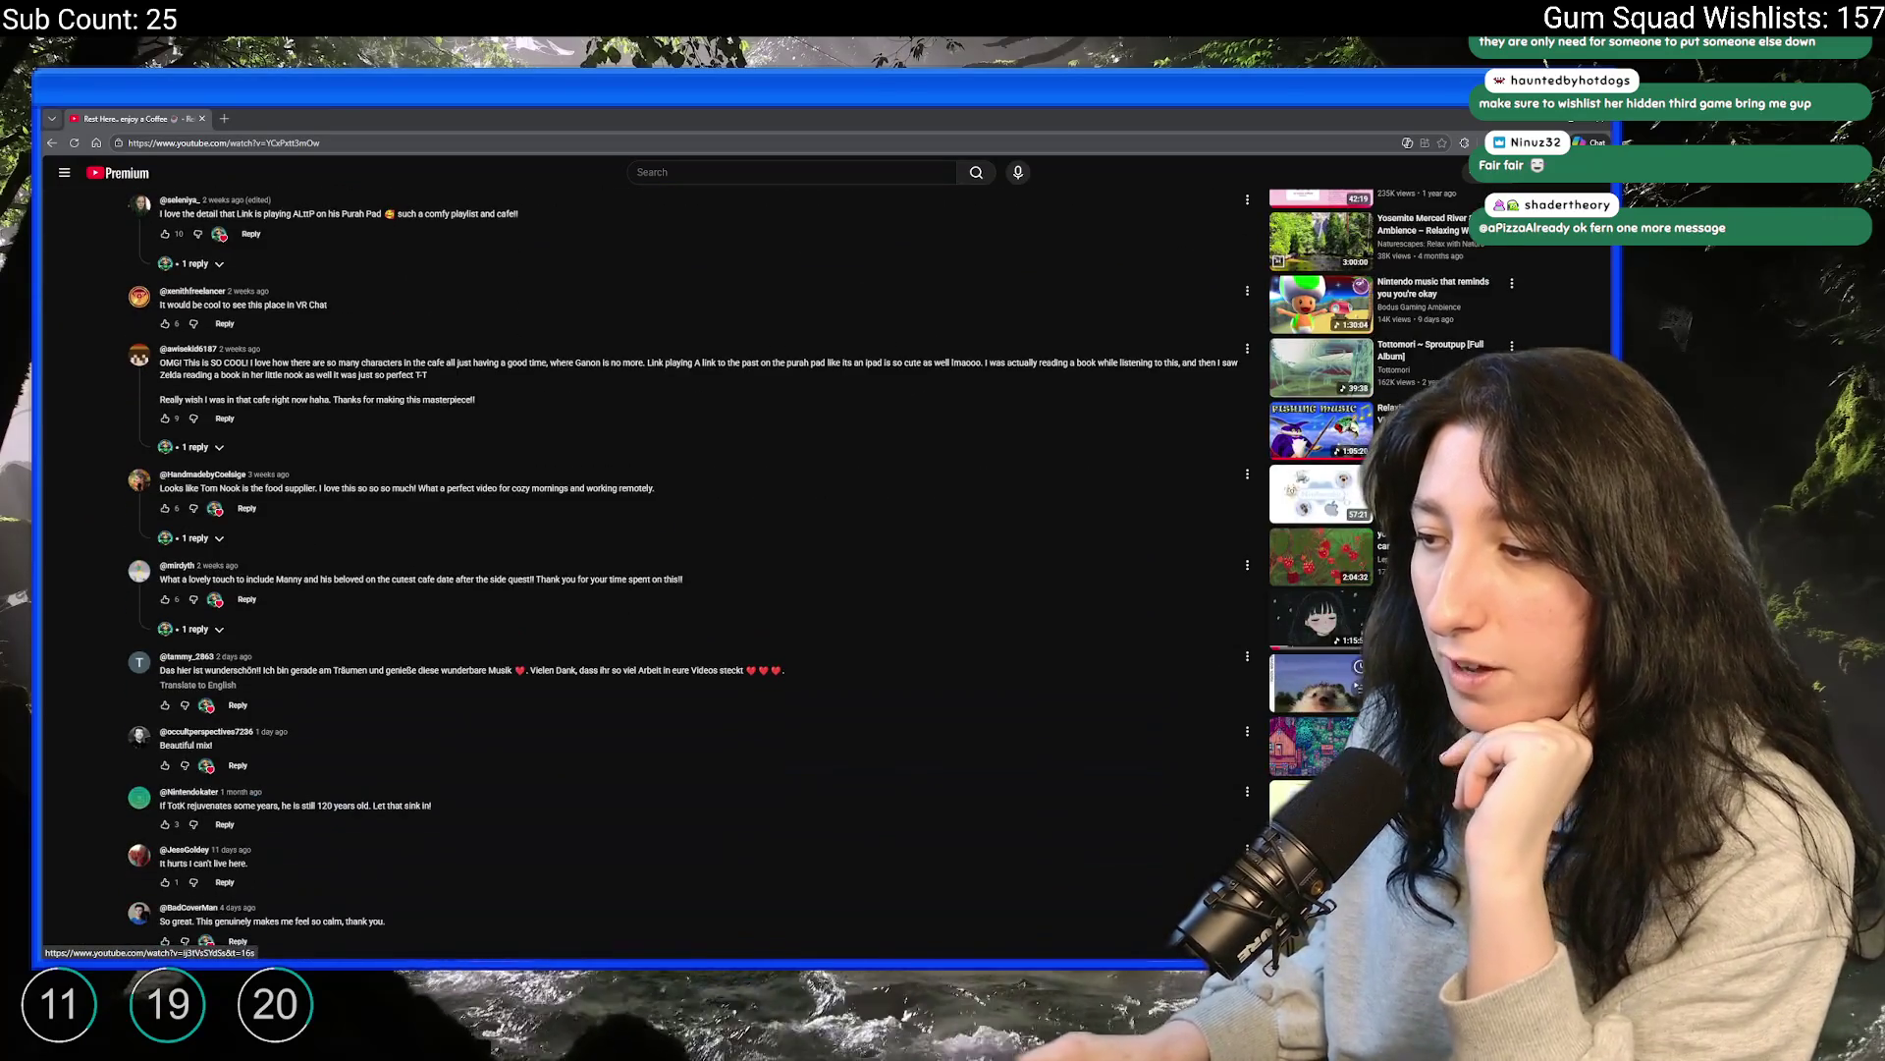
scroll(1339, 667, down, 2)
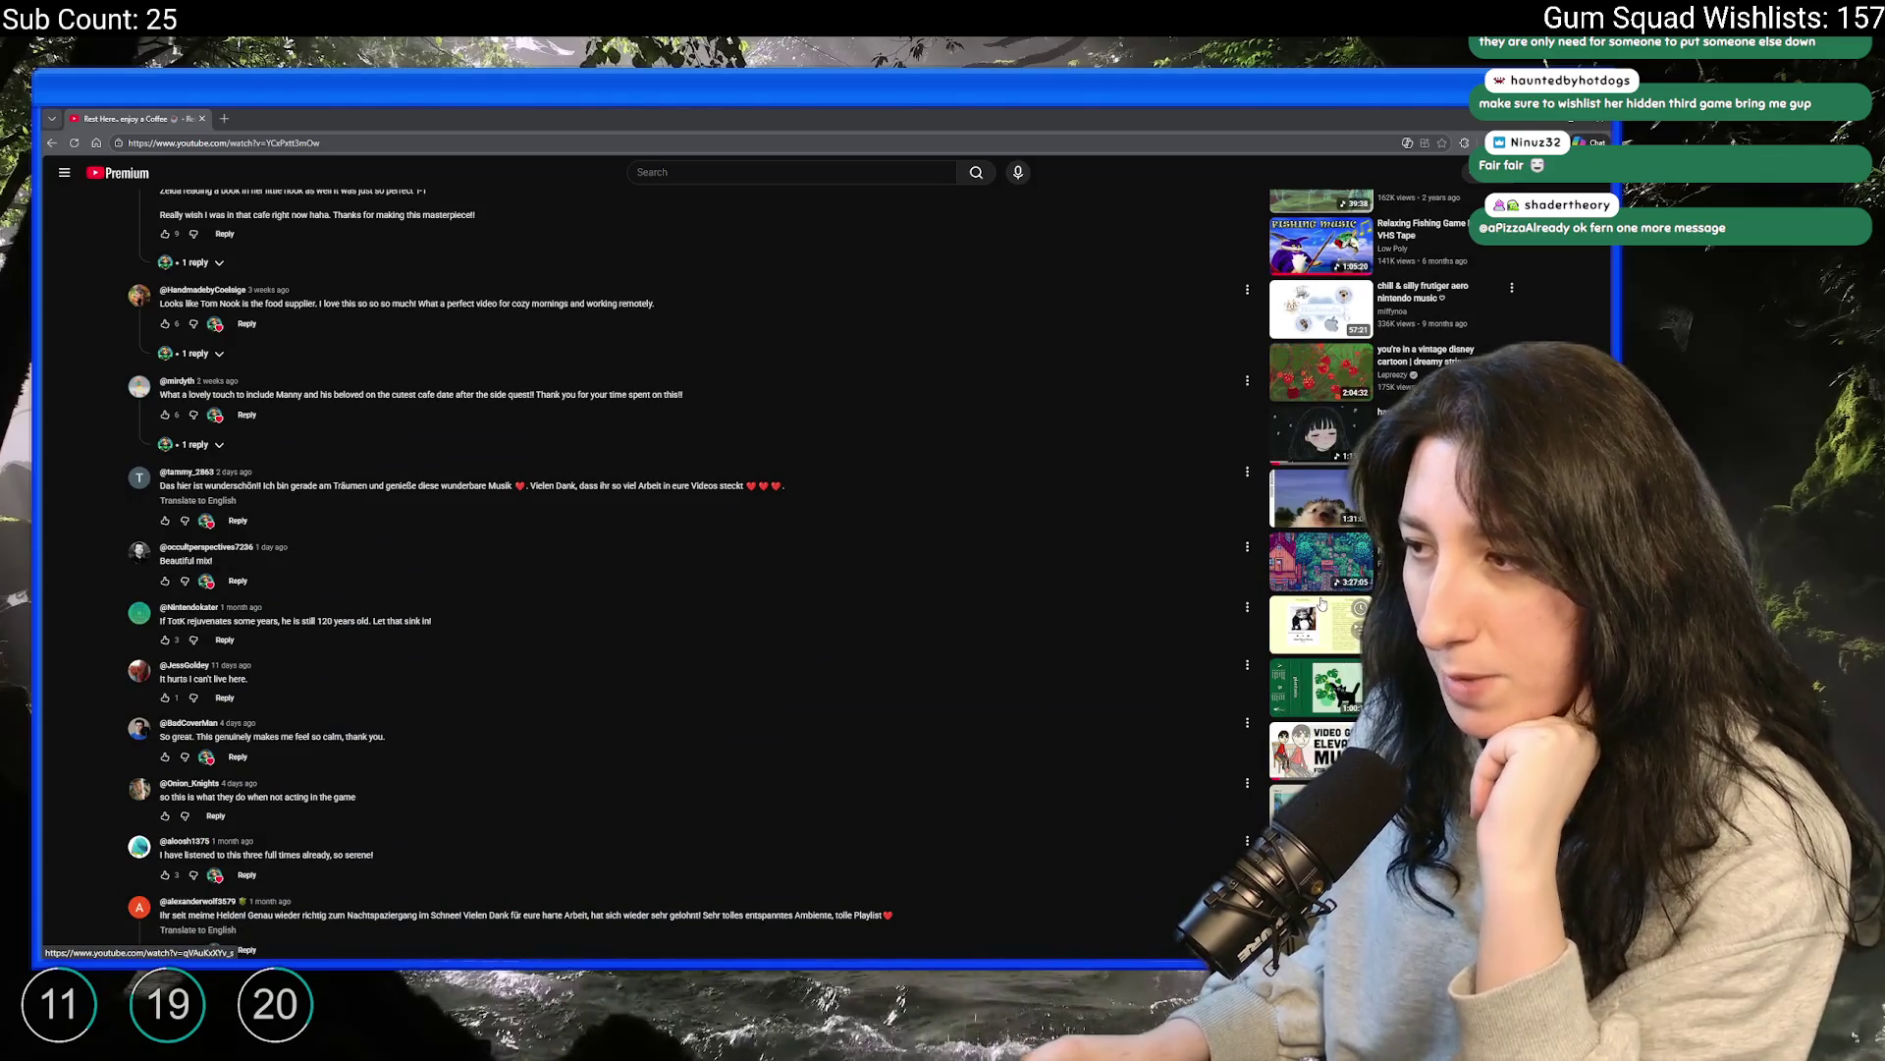
scroll(1339, 667, down, 3)
middle_click(1339, 667)
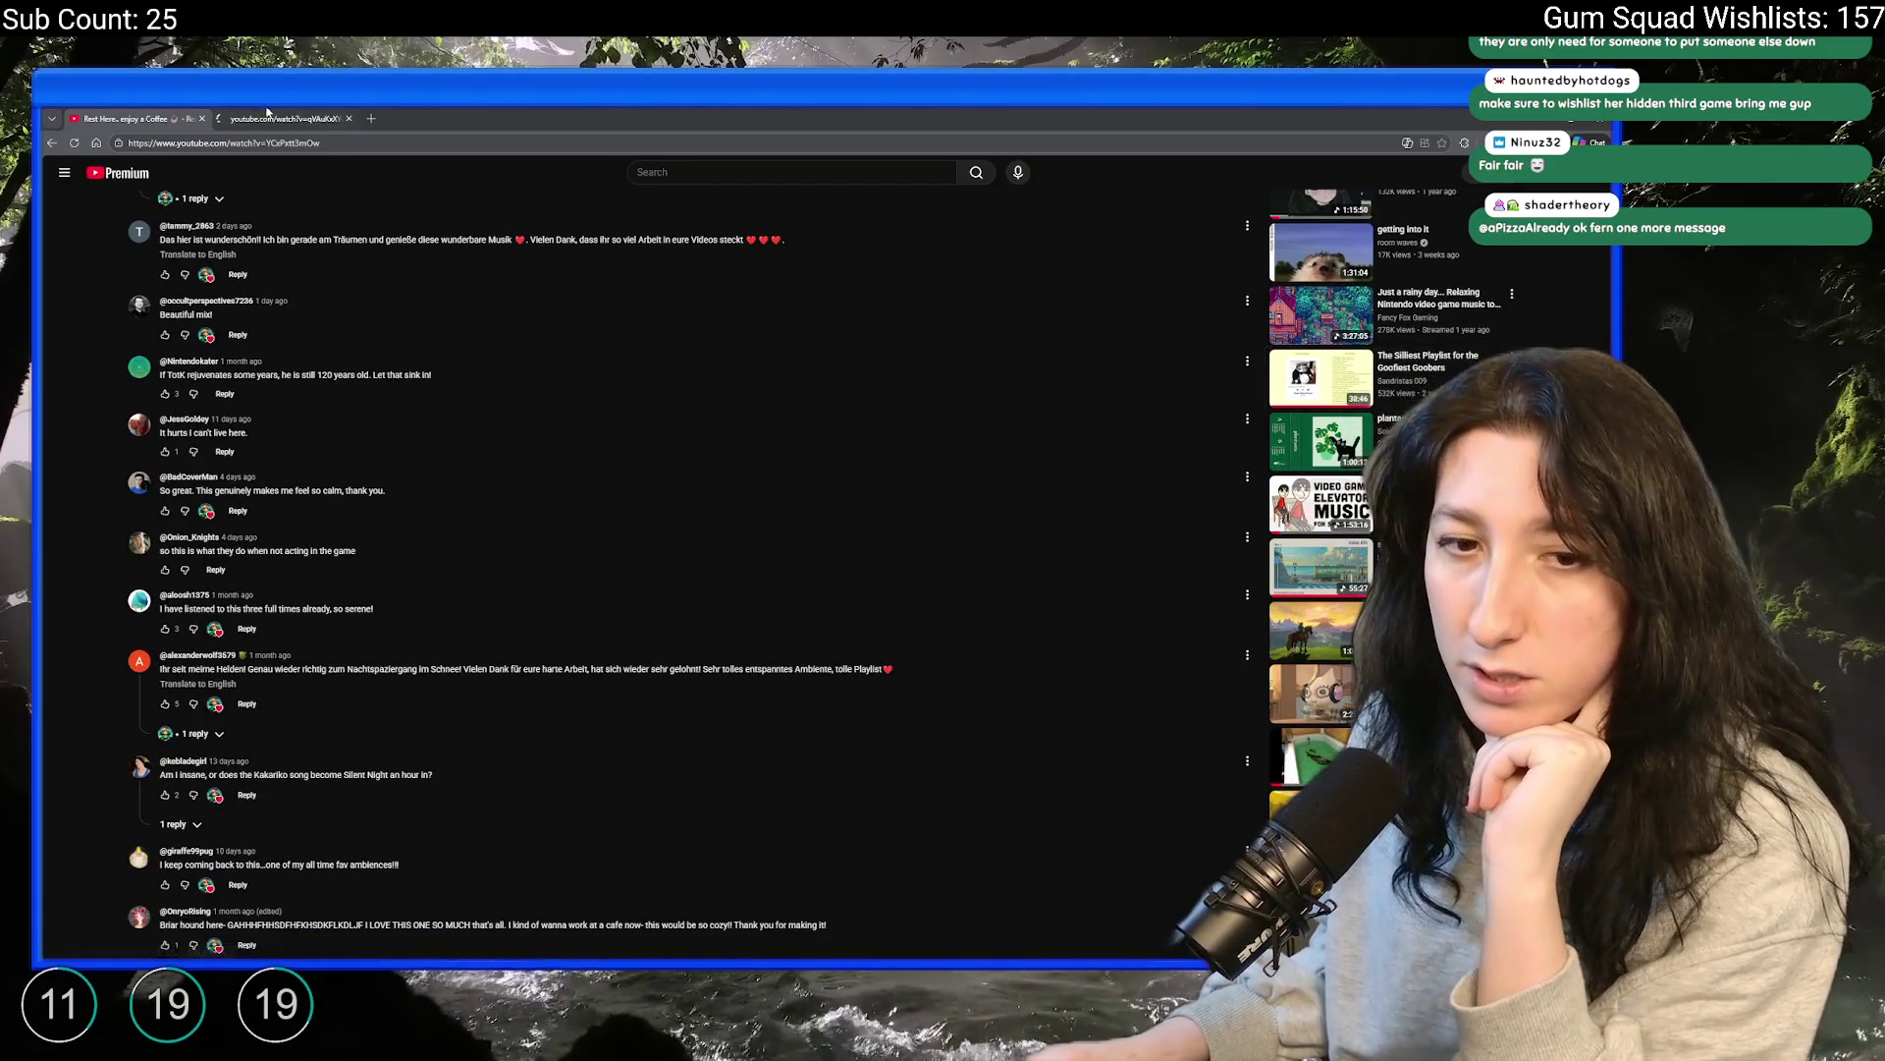
Switch to the new playlist tab and play the video fullscreen
key(ctrl+Tab)
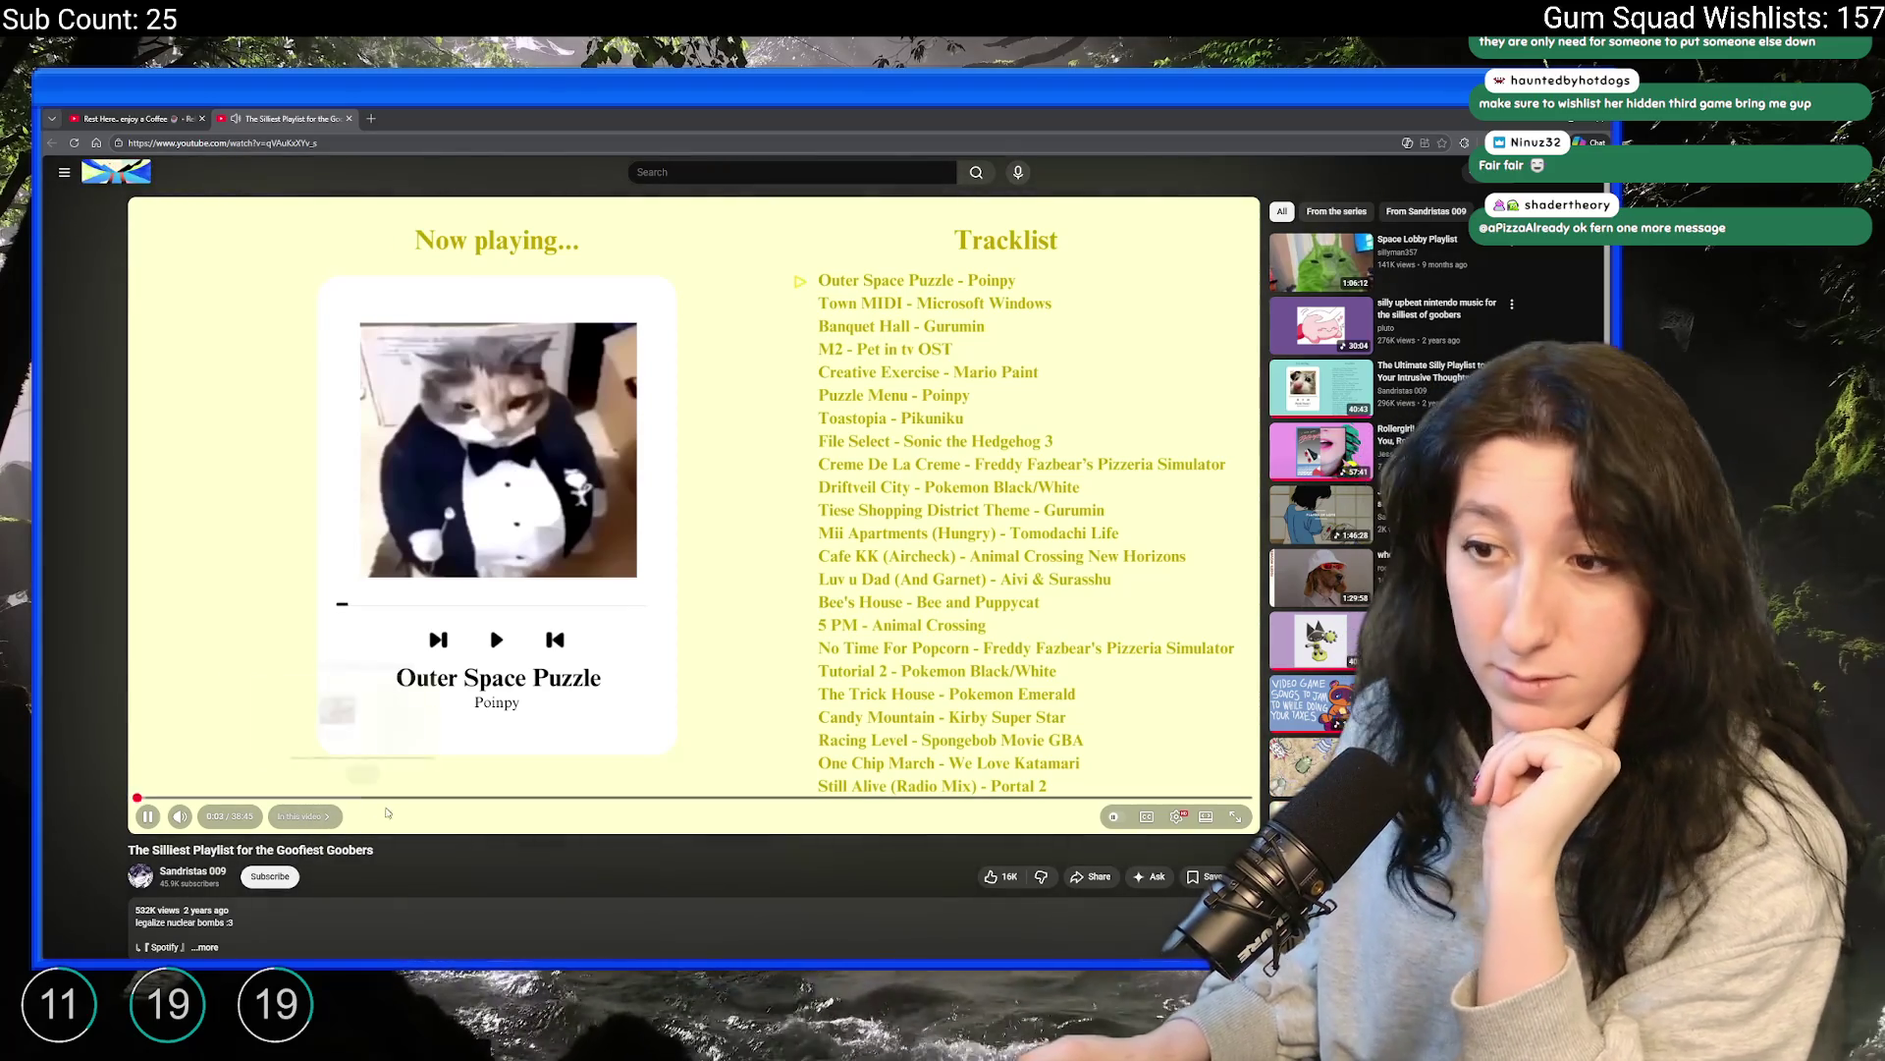
key(f)
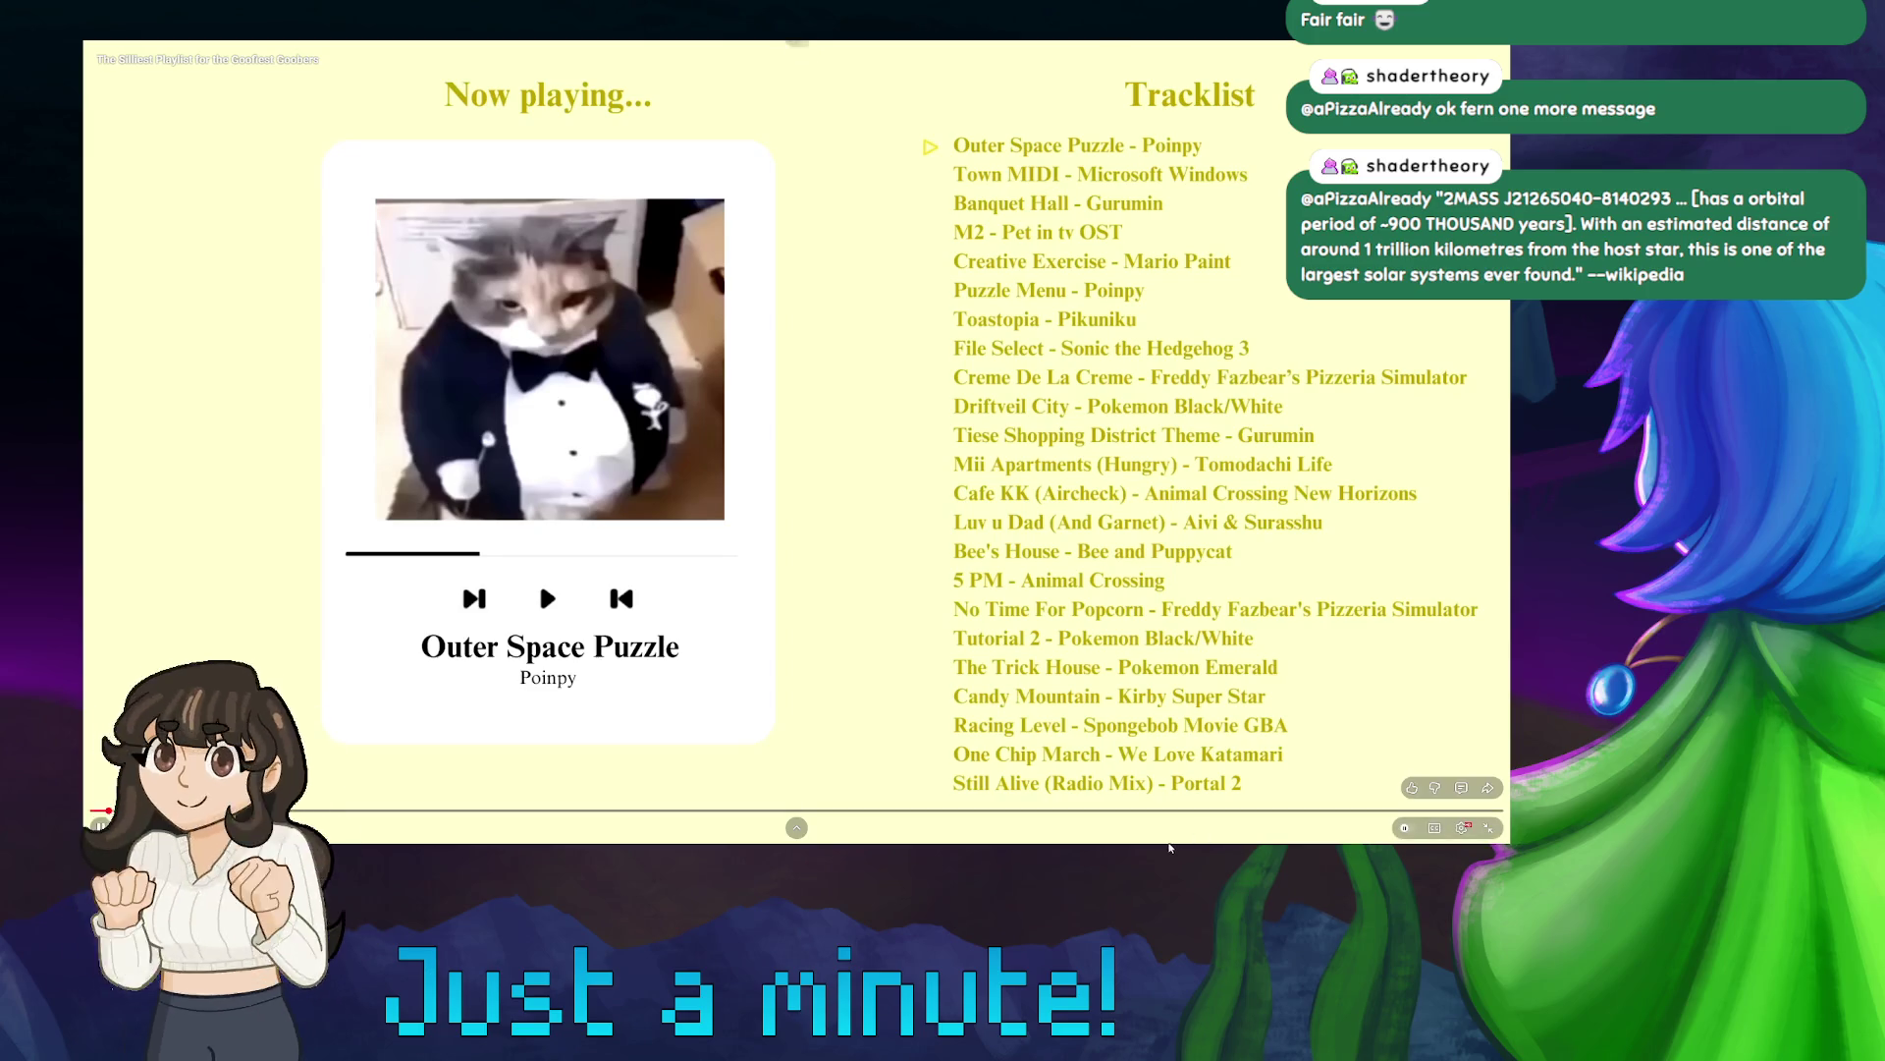
Load vclock.com in a new tab and start a 05-minute countdown
key(Escape)
click(382, 52)
text(vclock)
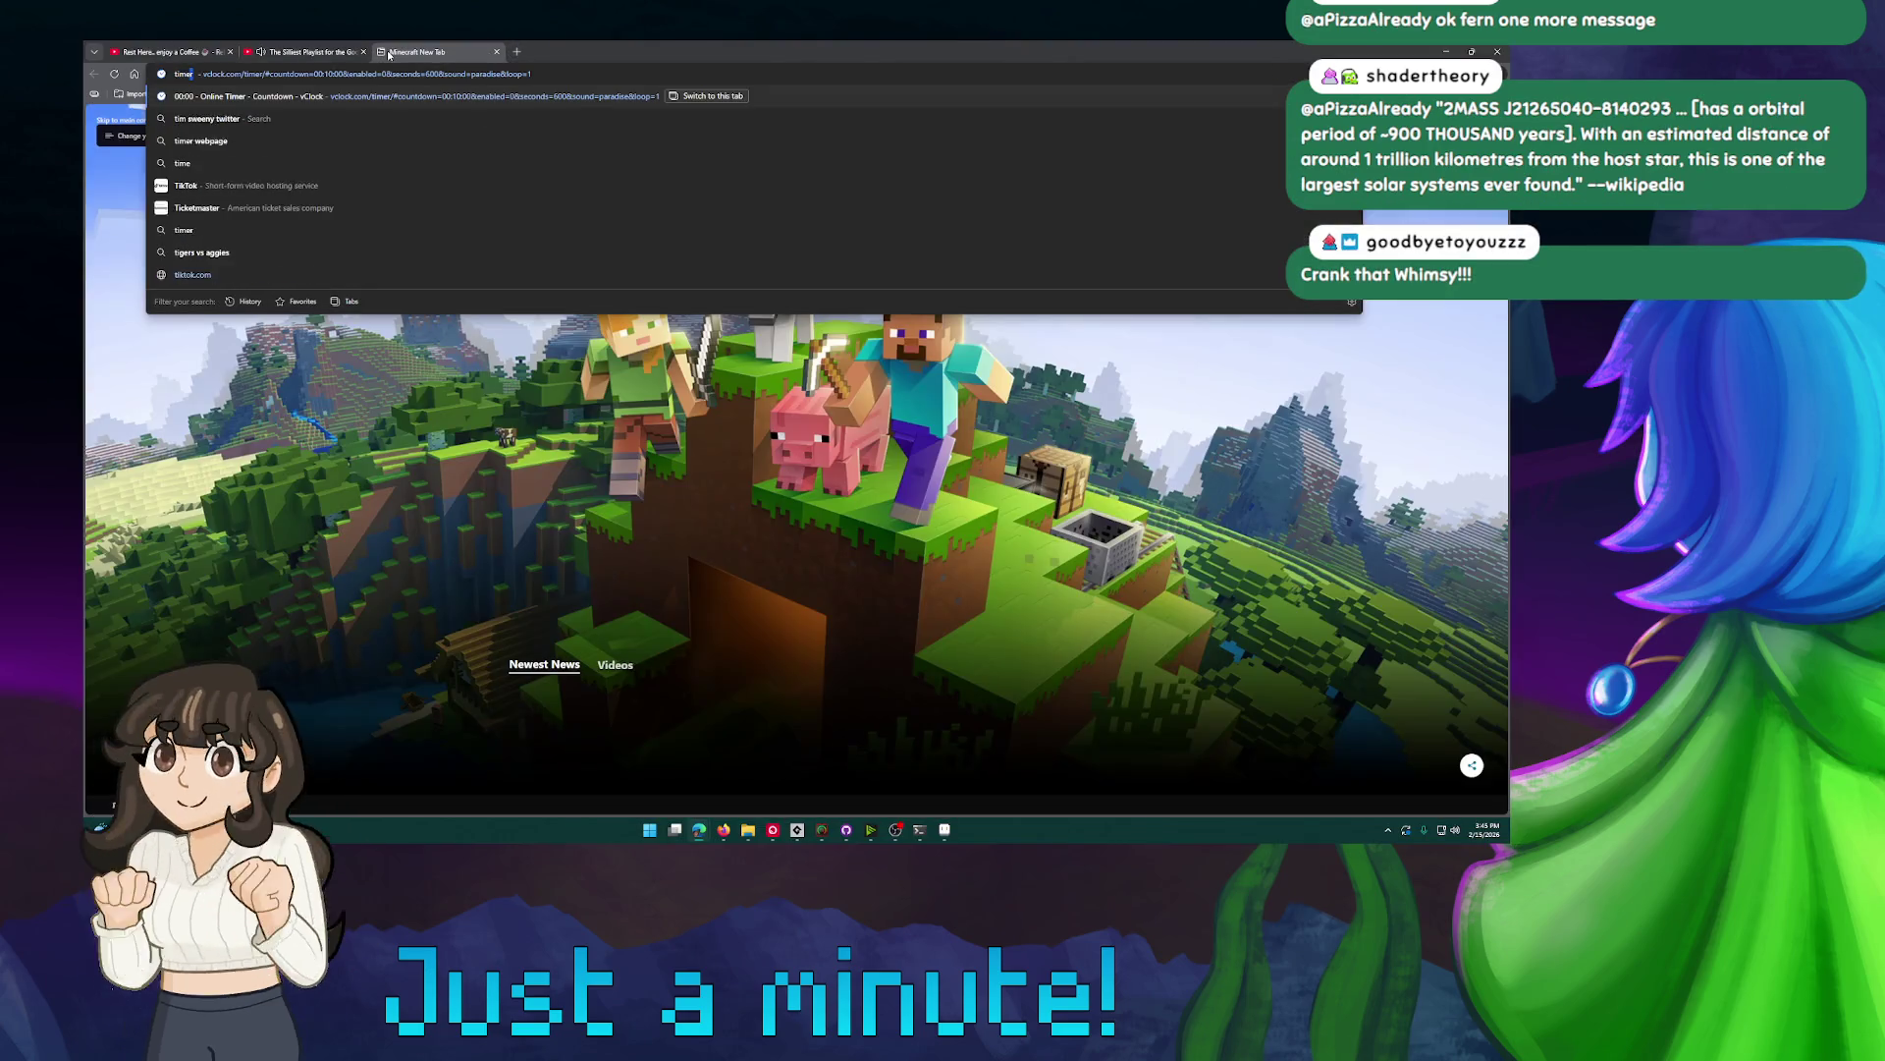
key(Return)
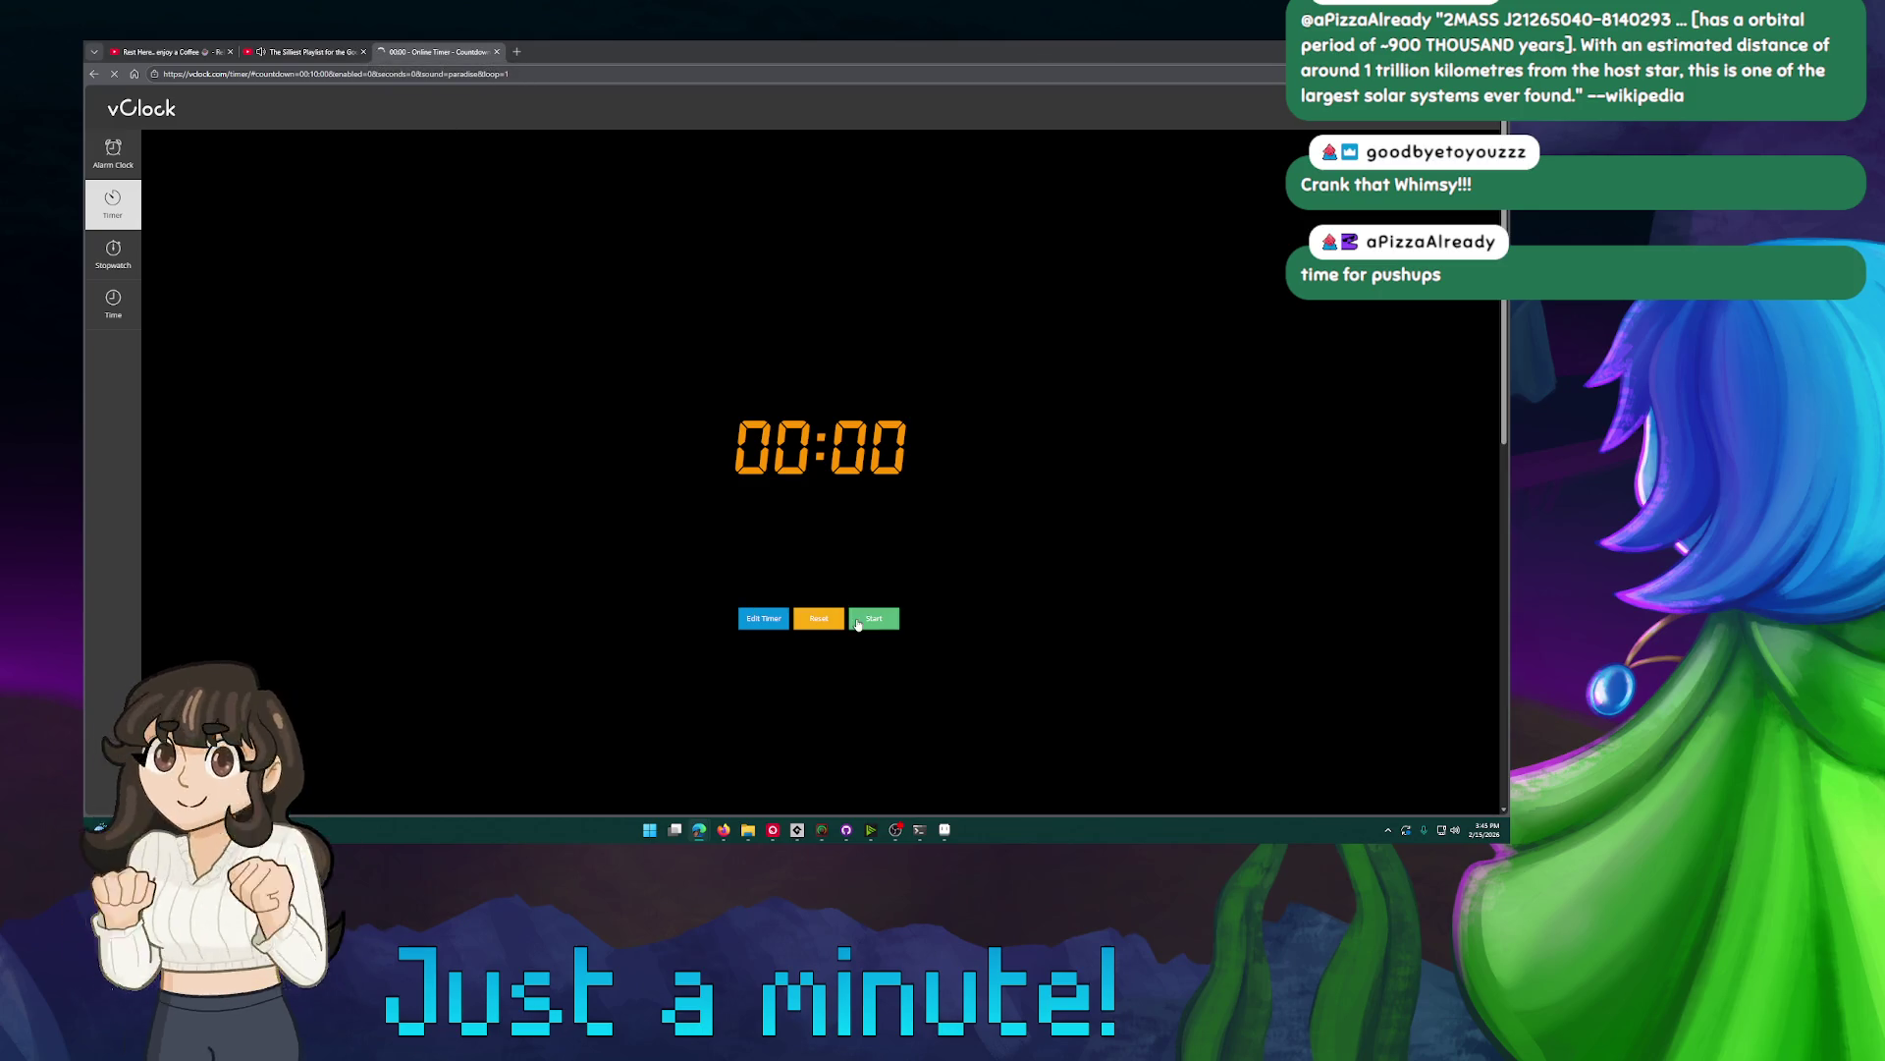
click(764, 618)
click(785, 384)
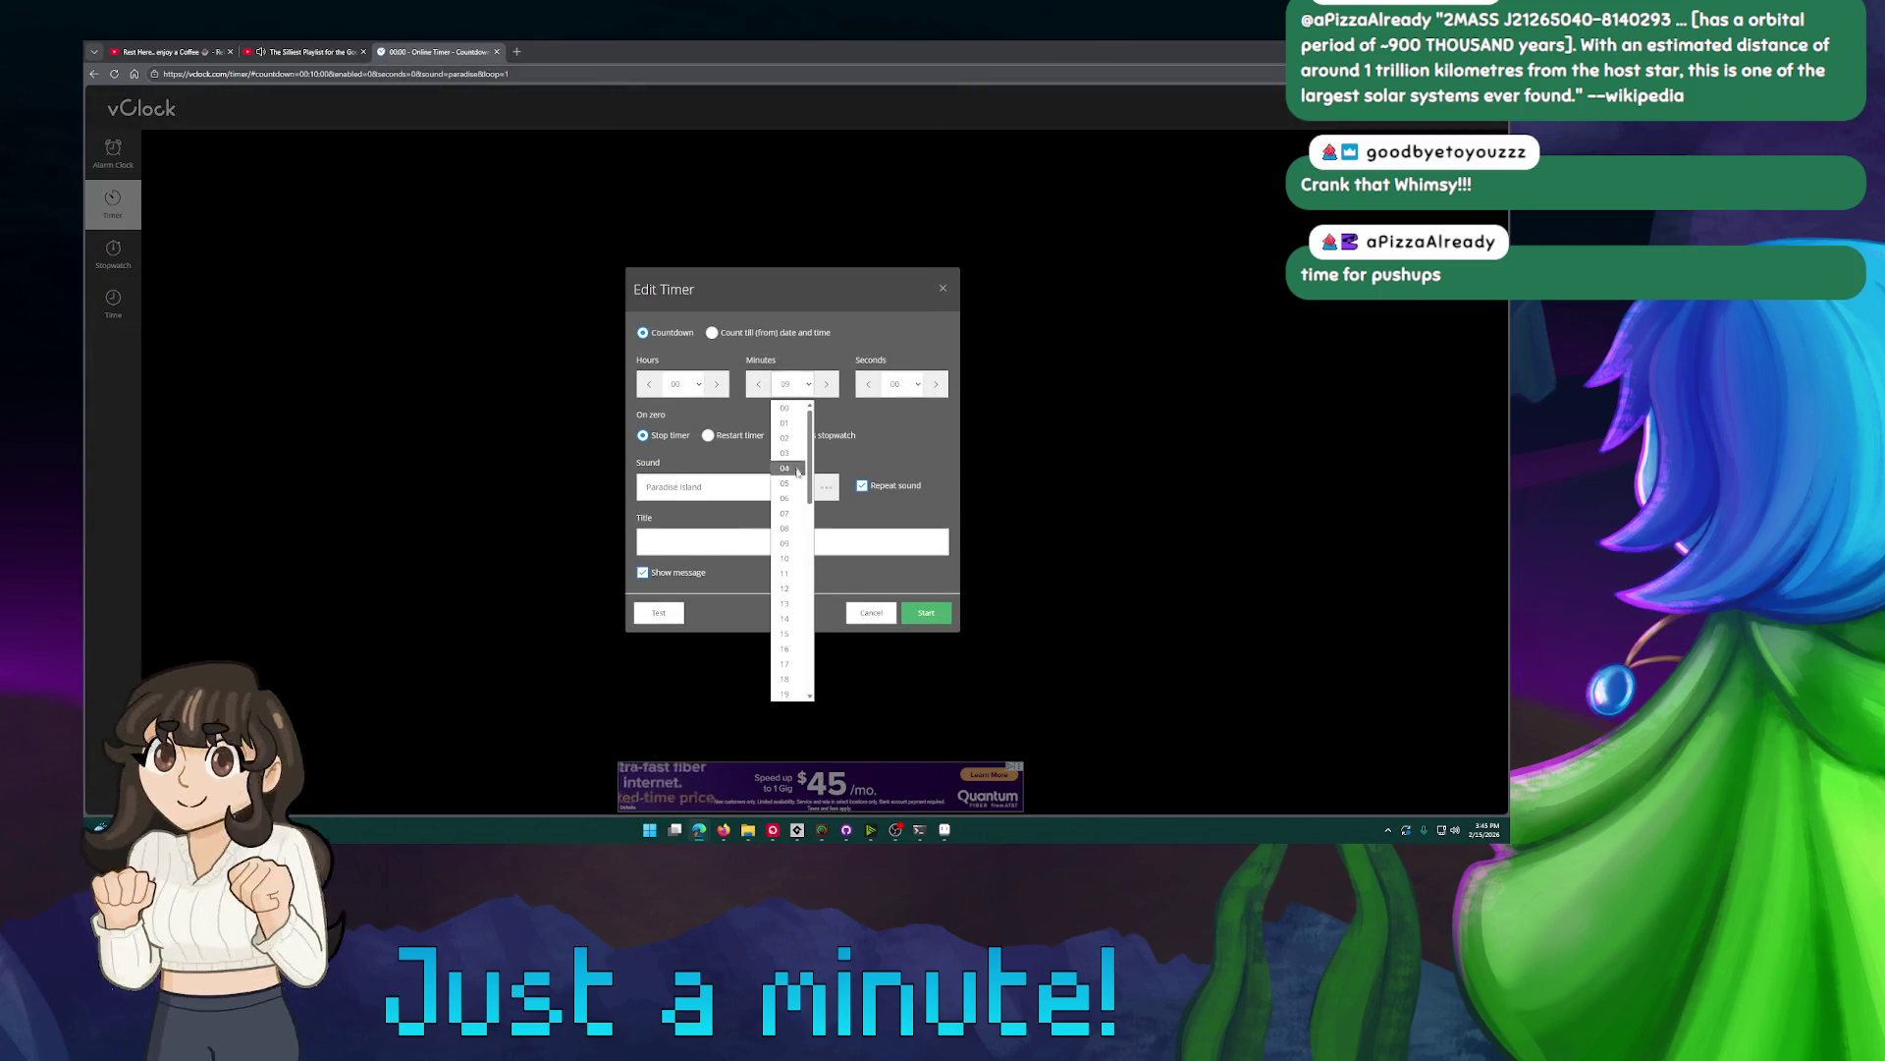
click(799, 469)
click(926, 613)
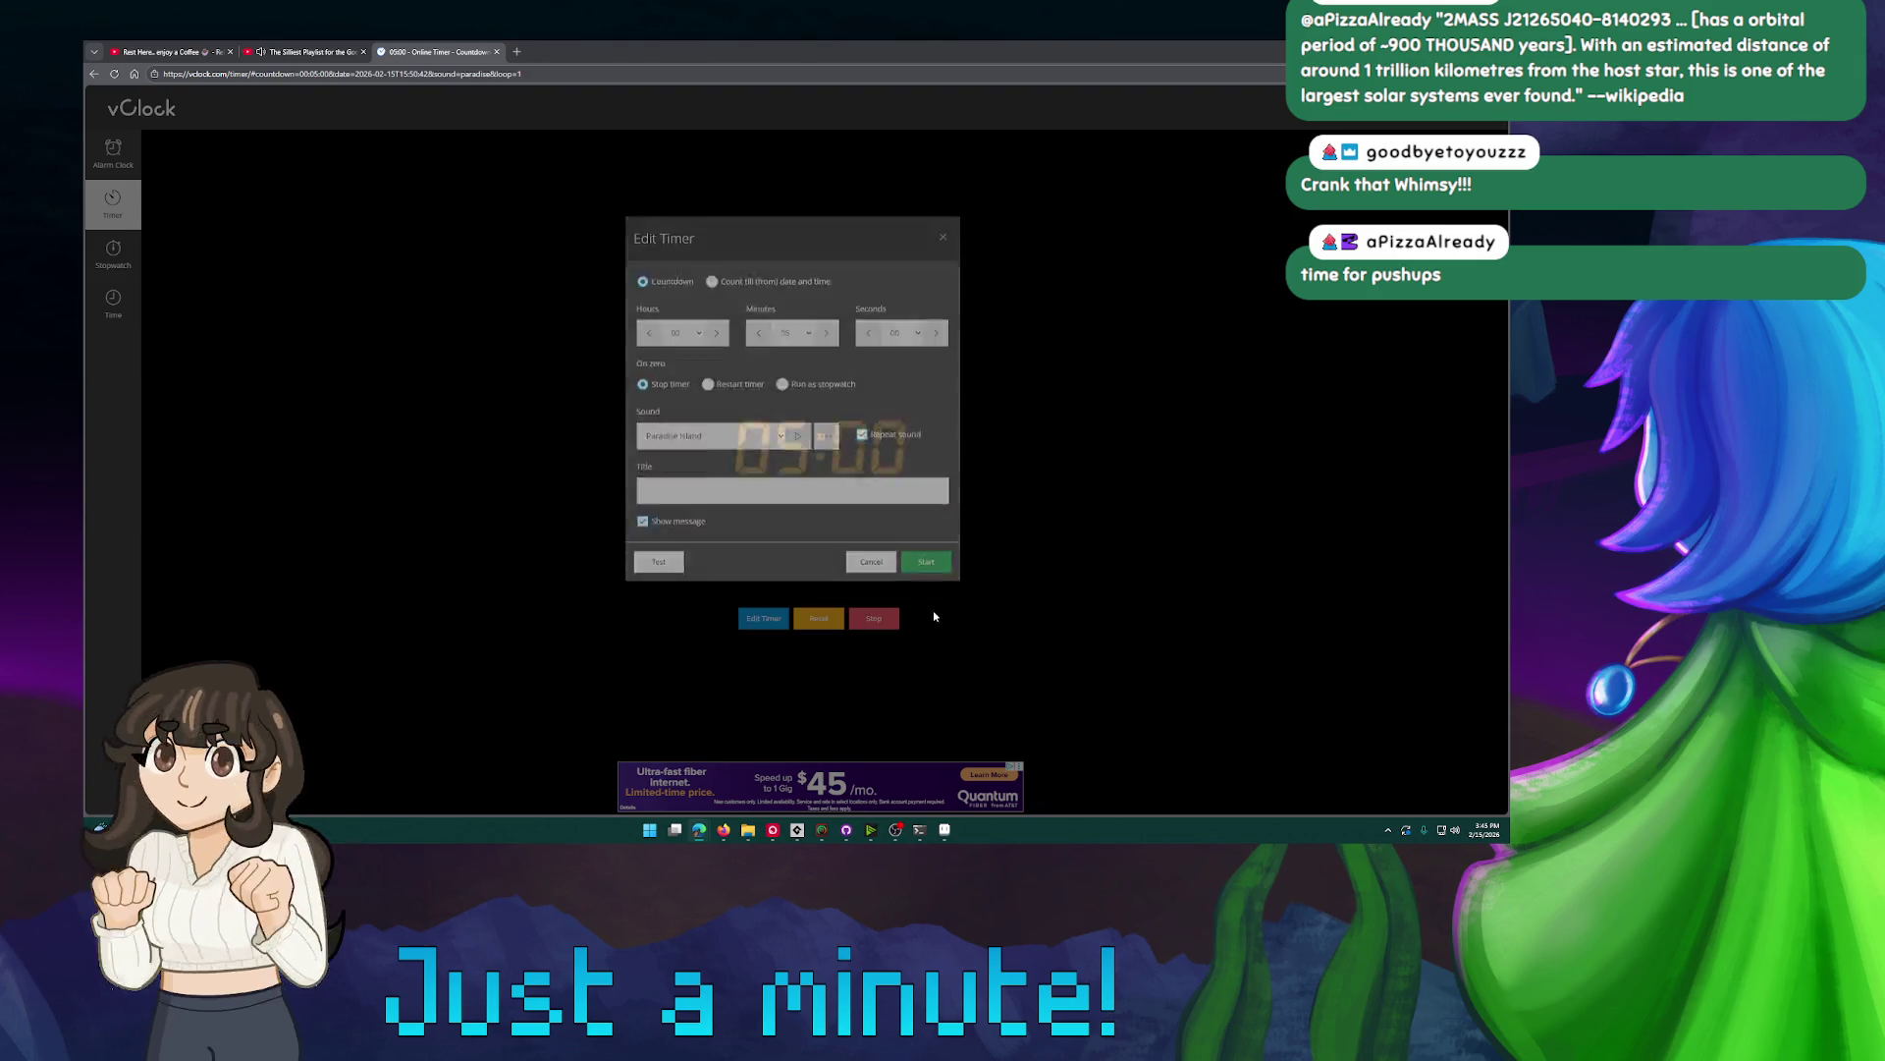
Detach the timer into its own window, refullscreen the playlist, and park the timer in a corner
mouse_move(437, 52)
mouse_down()
mouse_move(299, 229)
mouse_move(475, 317)
mouse_up()
click(539, 580)
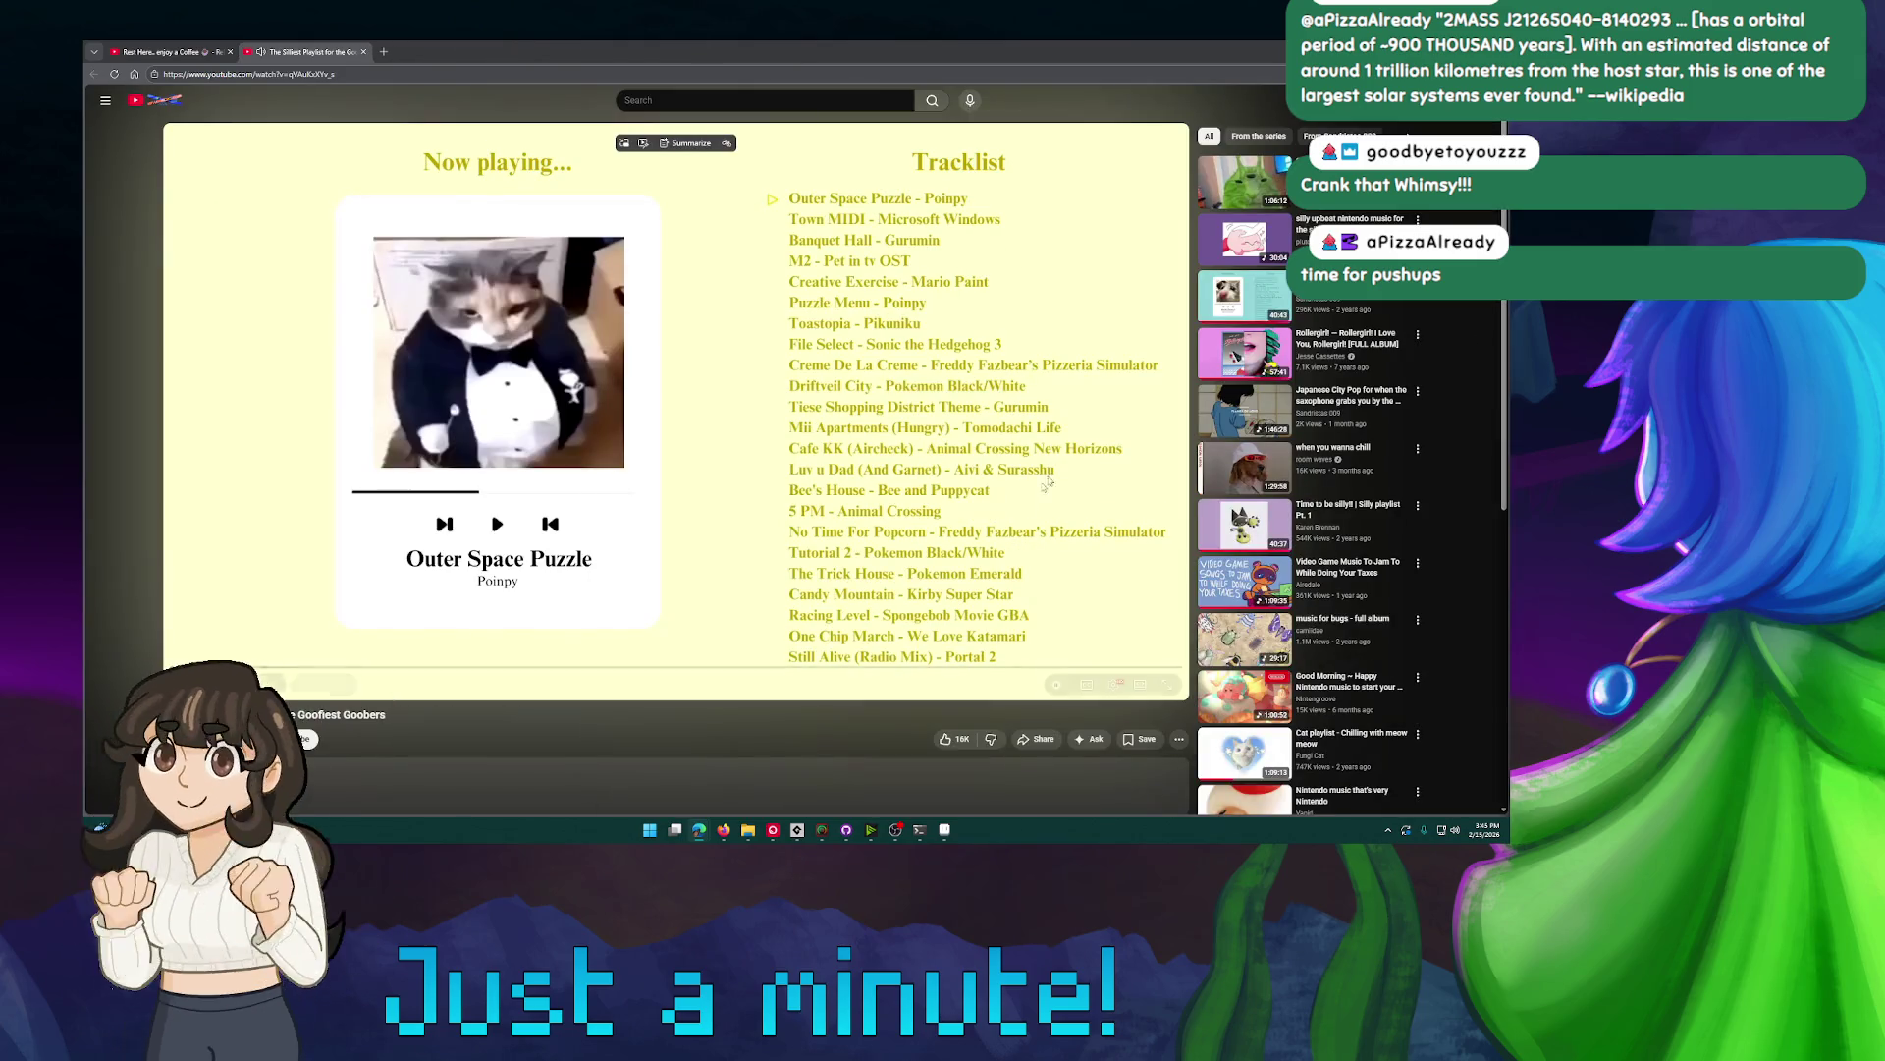
double_click(540, 580)
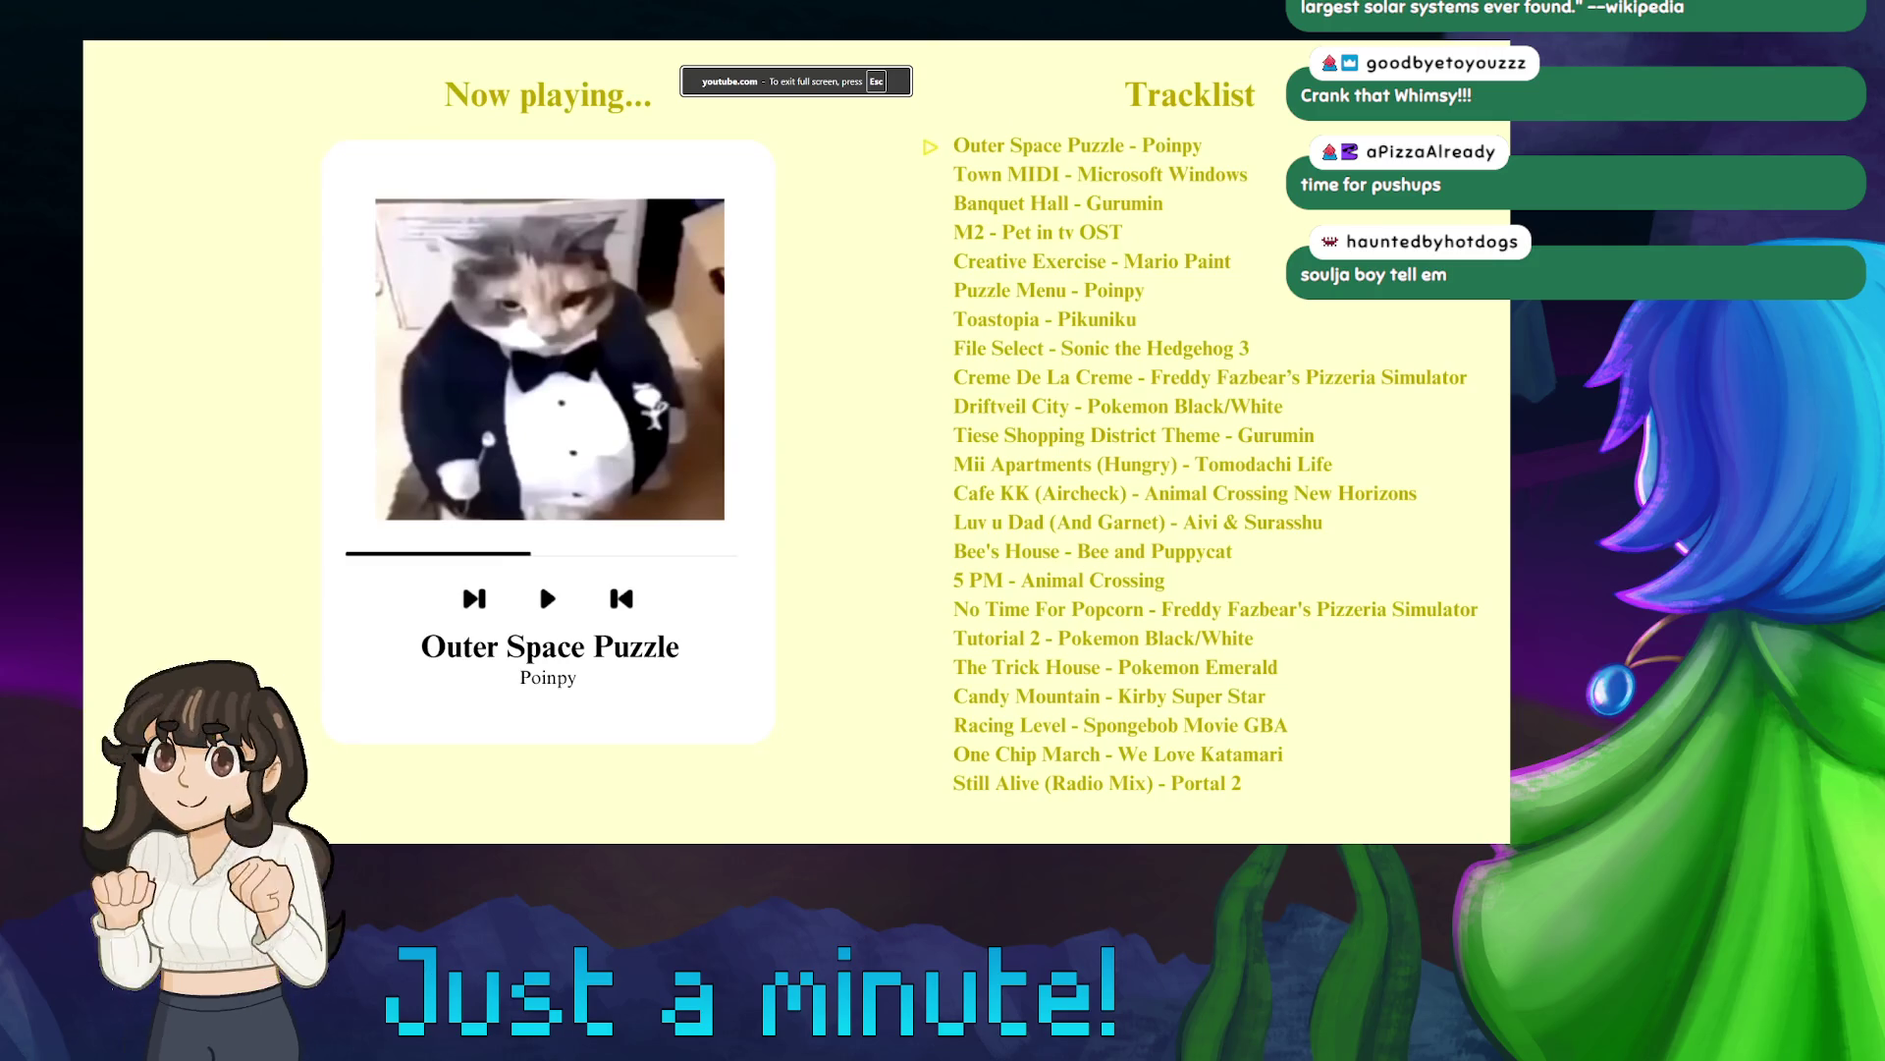
key(alt+Tab)
mouse_move(1389, 447)
mouse_down()
mouse_move(1142, 556)
mouse_move(580, 562)
mouse_move(446, 616)
mouse_move(315, 598)
mouse_move(369, 583)
mouse_up()
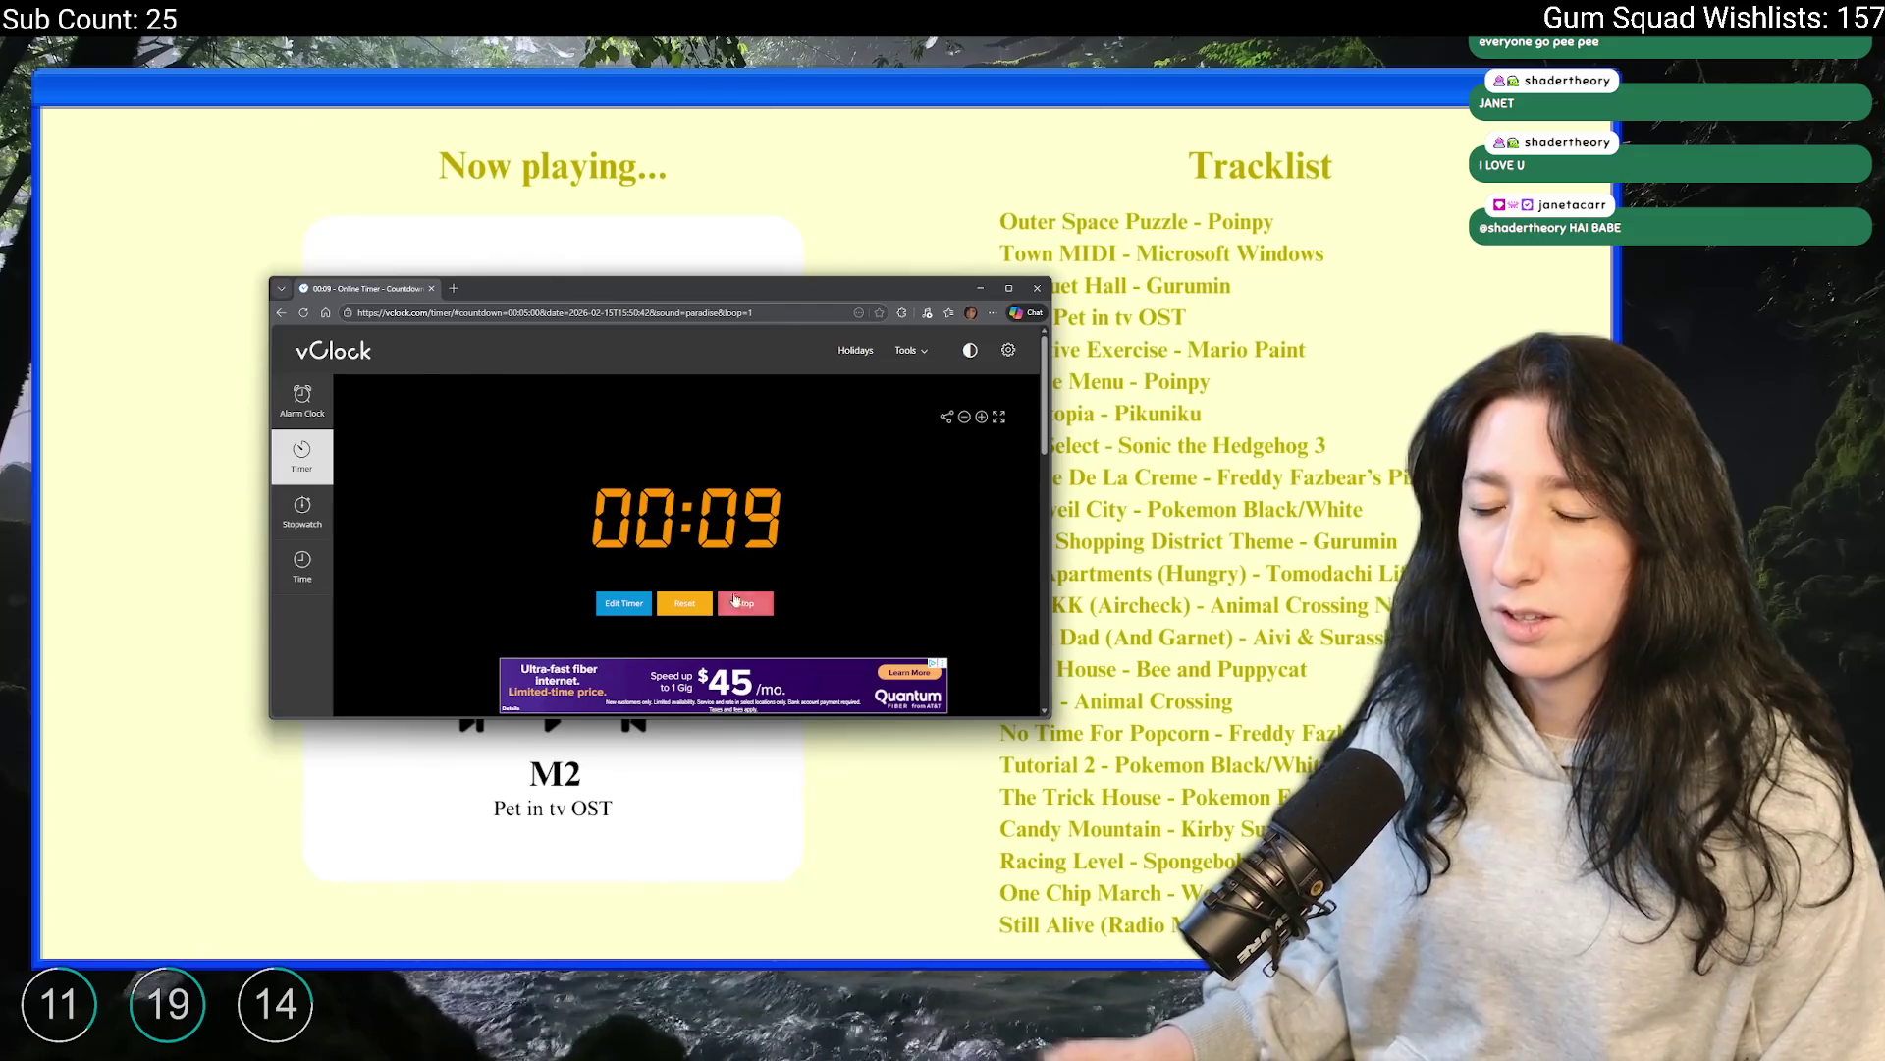
Stop the timer, close the playlist, play Night Tempo's Pure Baby Maker album, and return to GameMaker
click(734, 601)
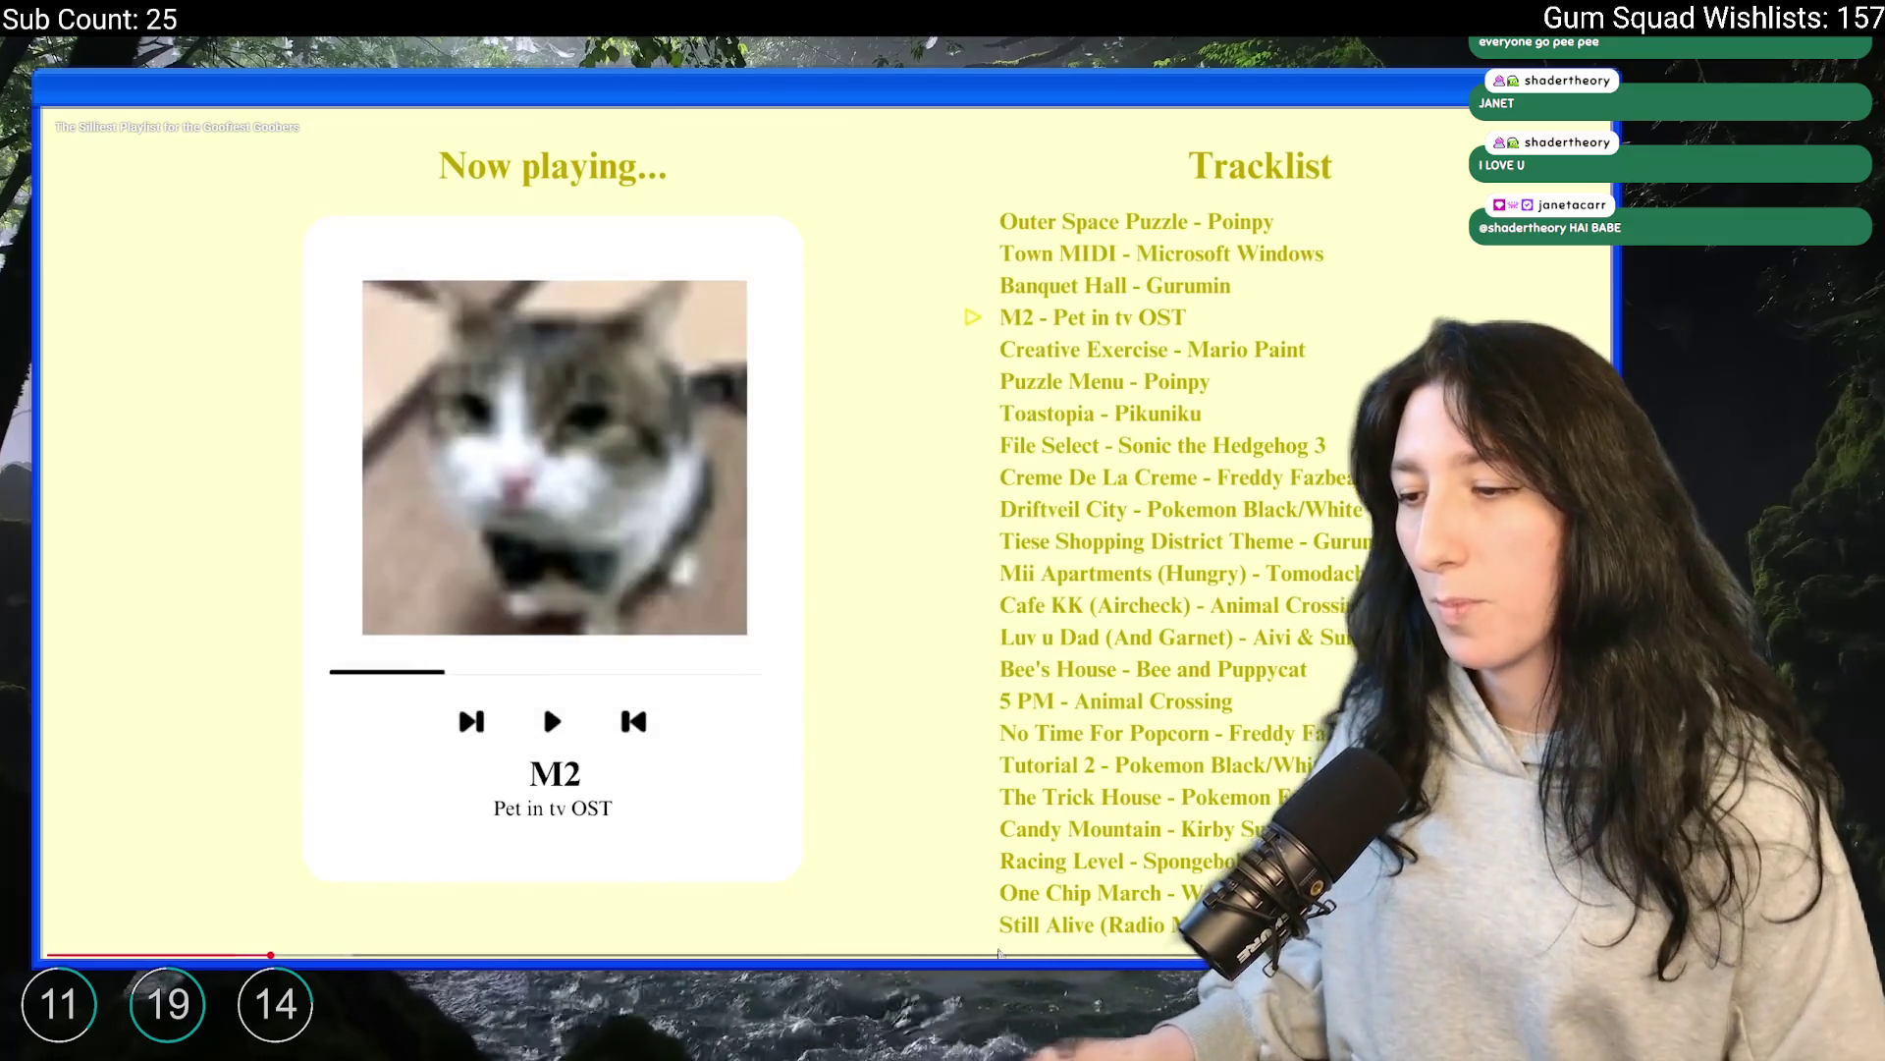
key(Escape)
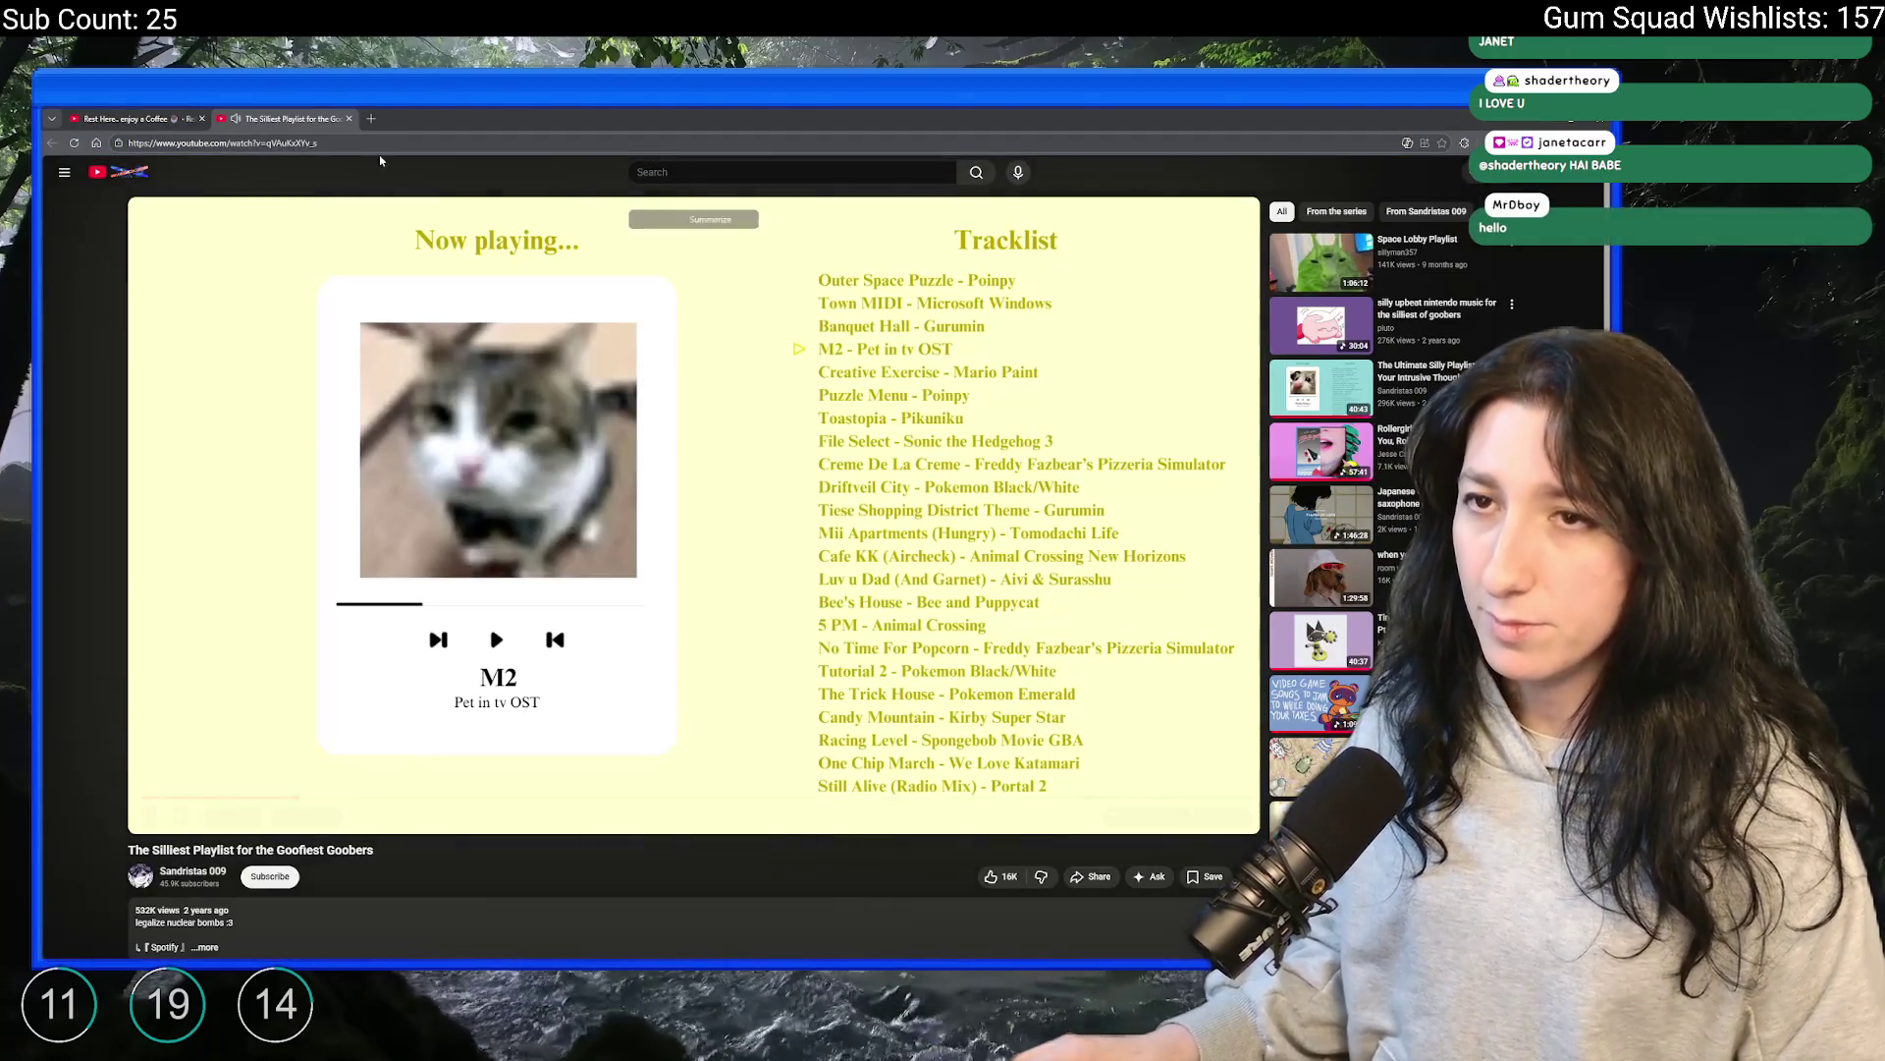
click(348, 118)
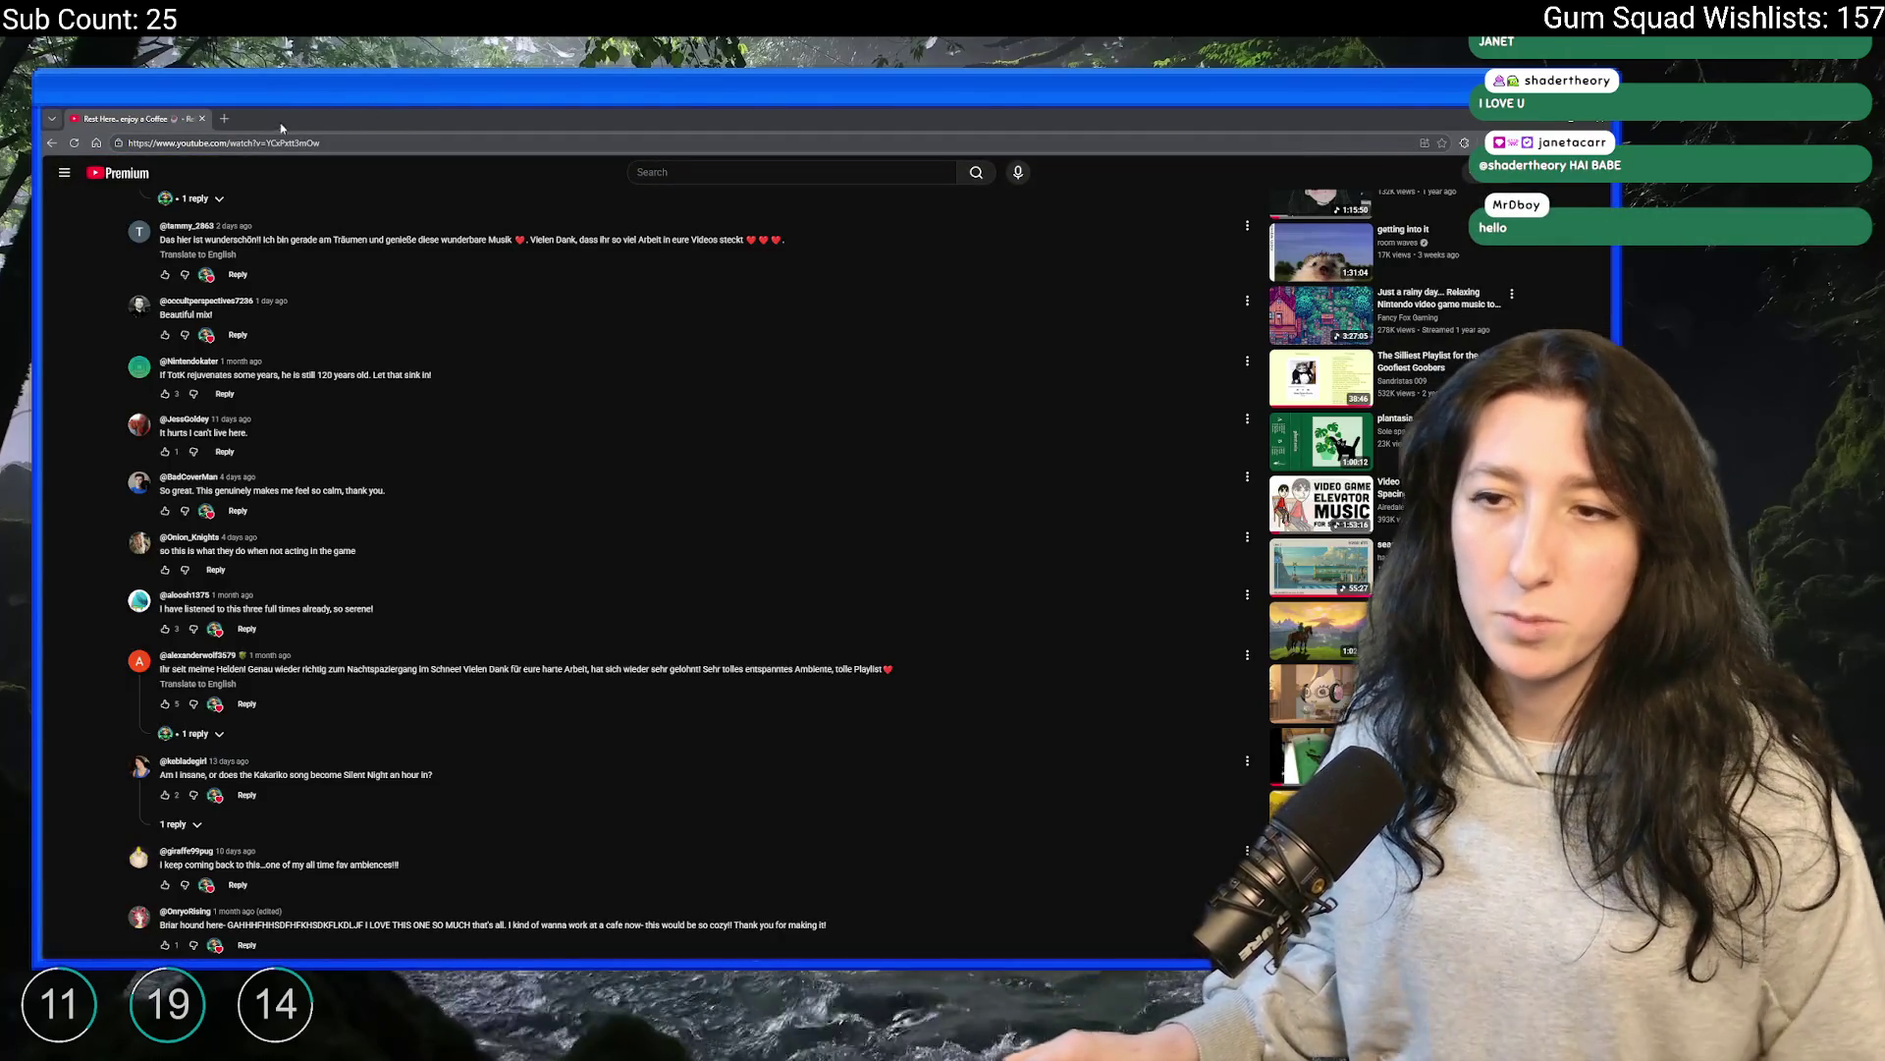
scroll(675, 405, up, 15)
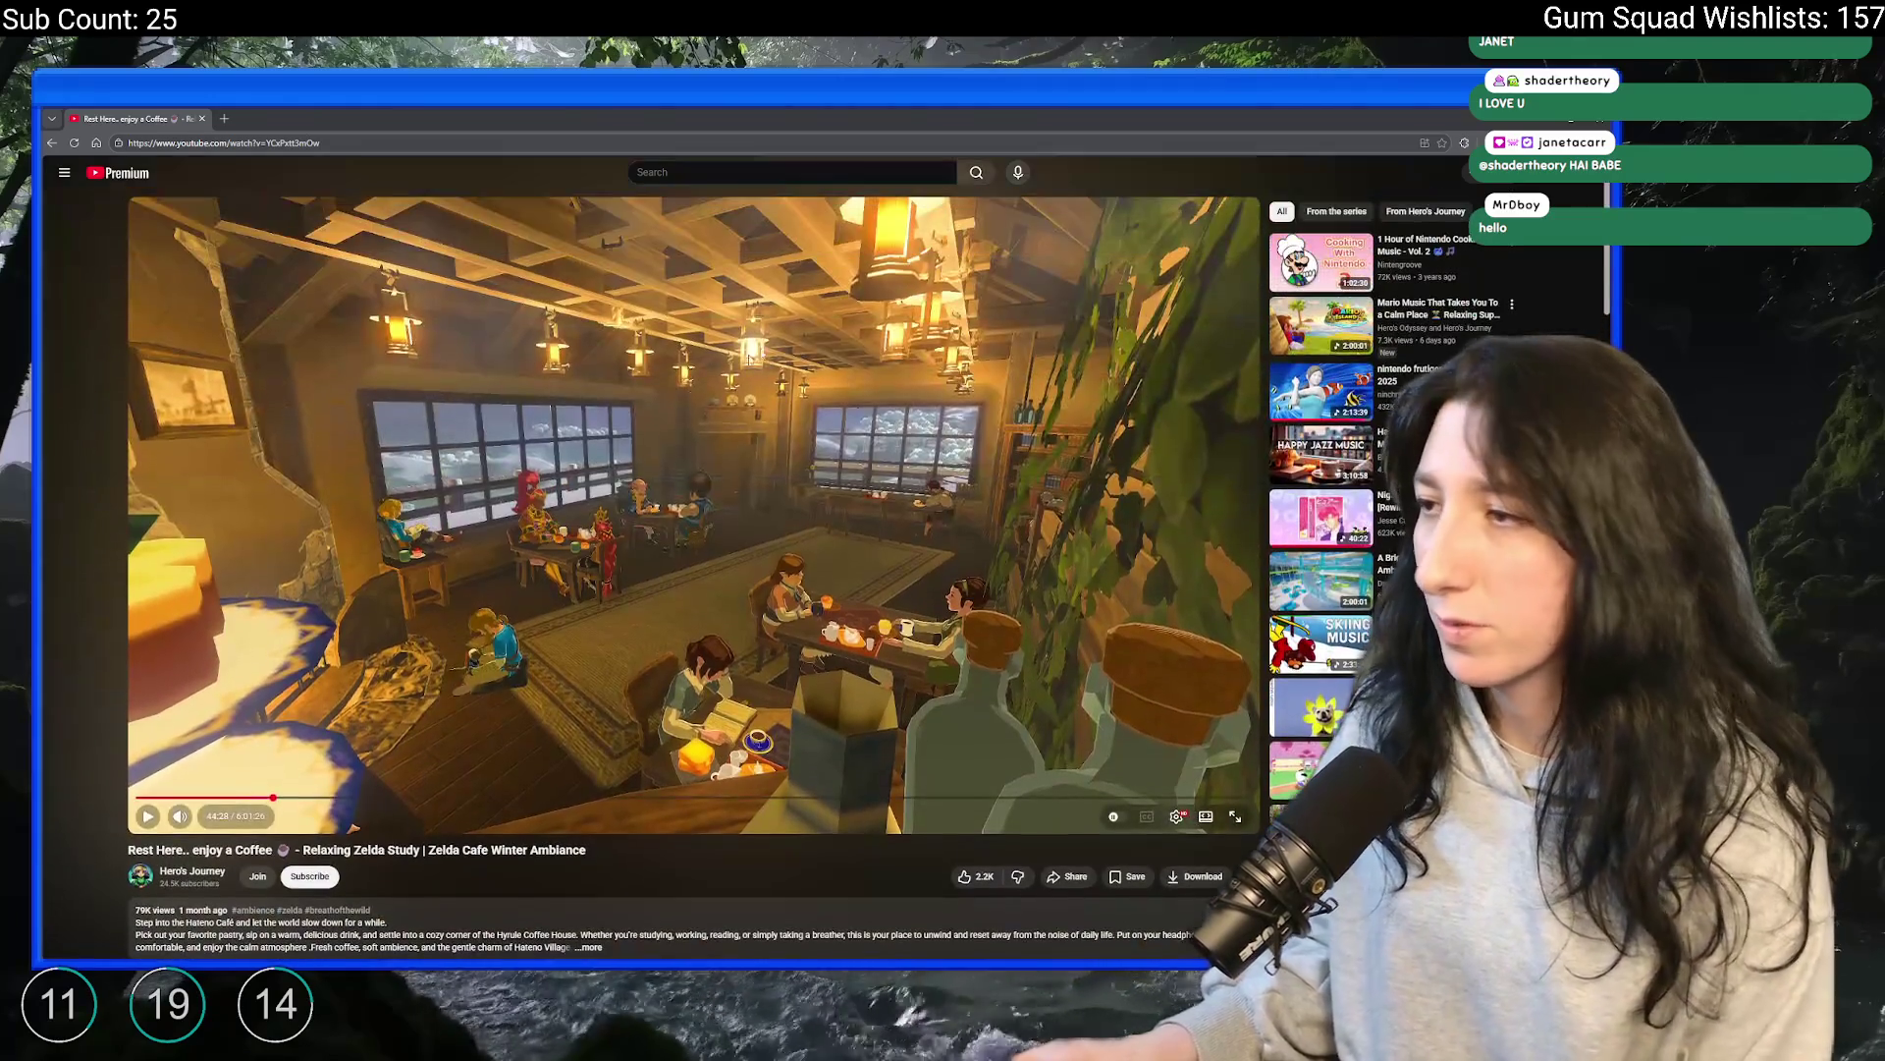
click(1318, 517)
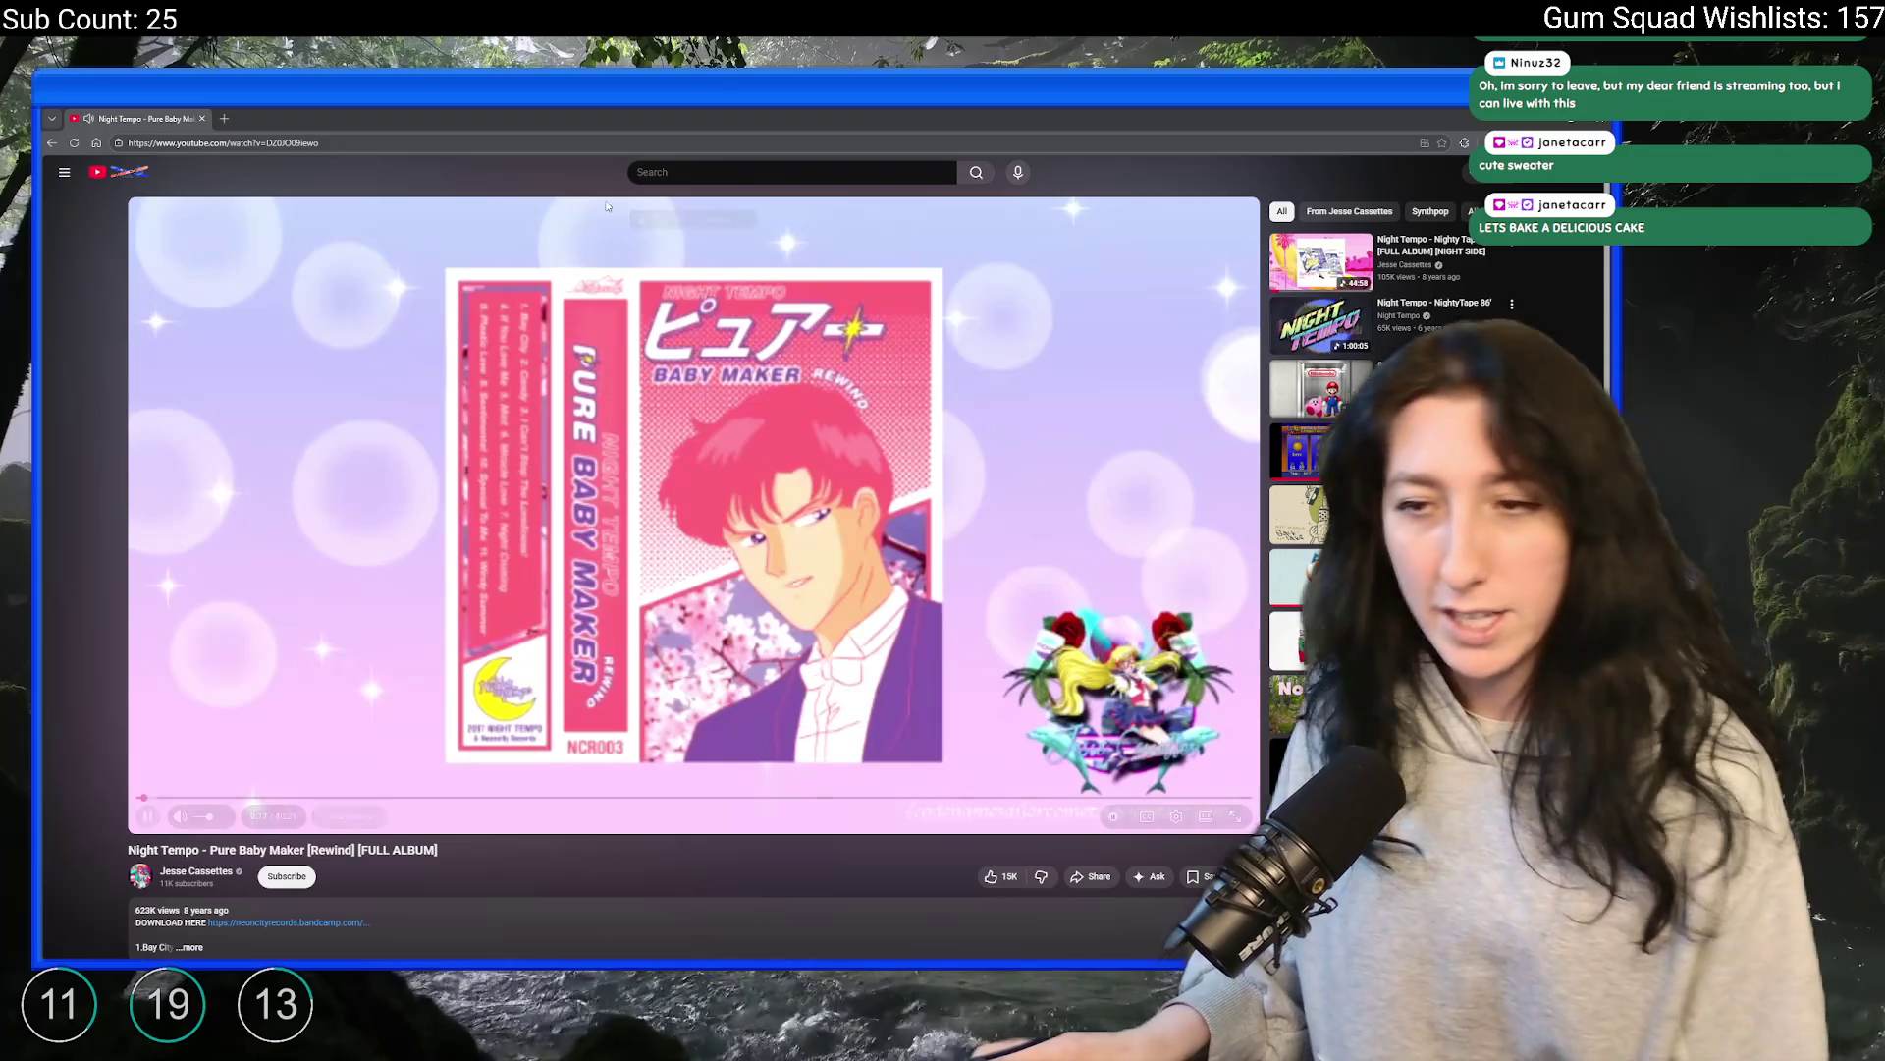
key(alt+Tab)
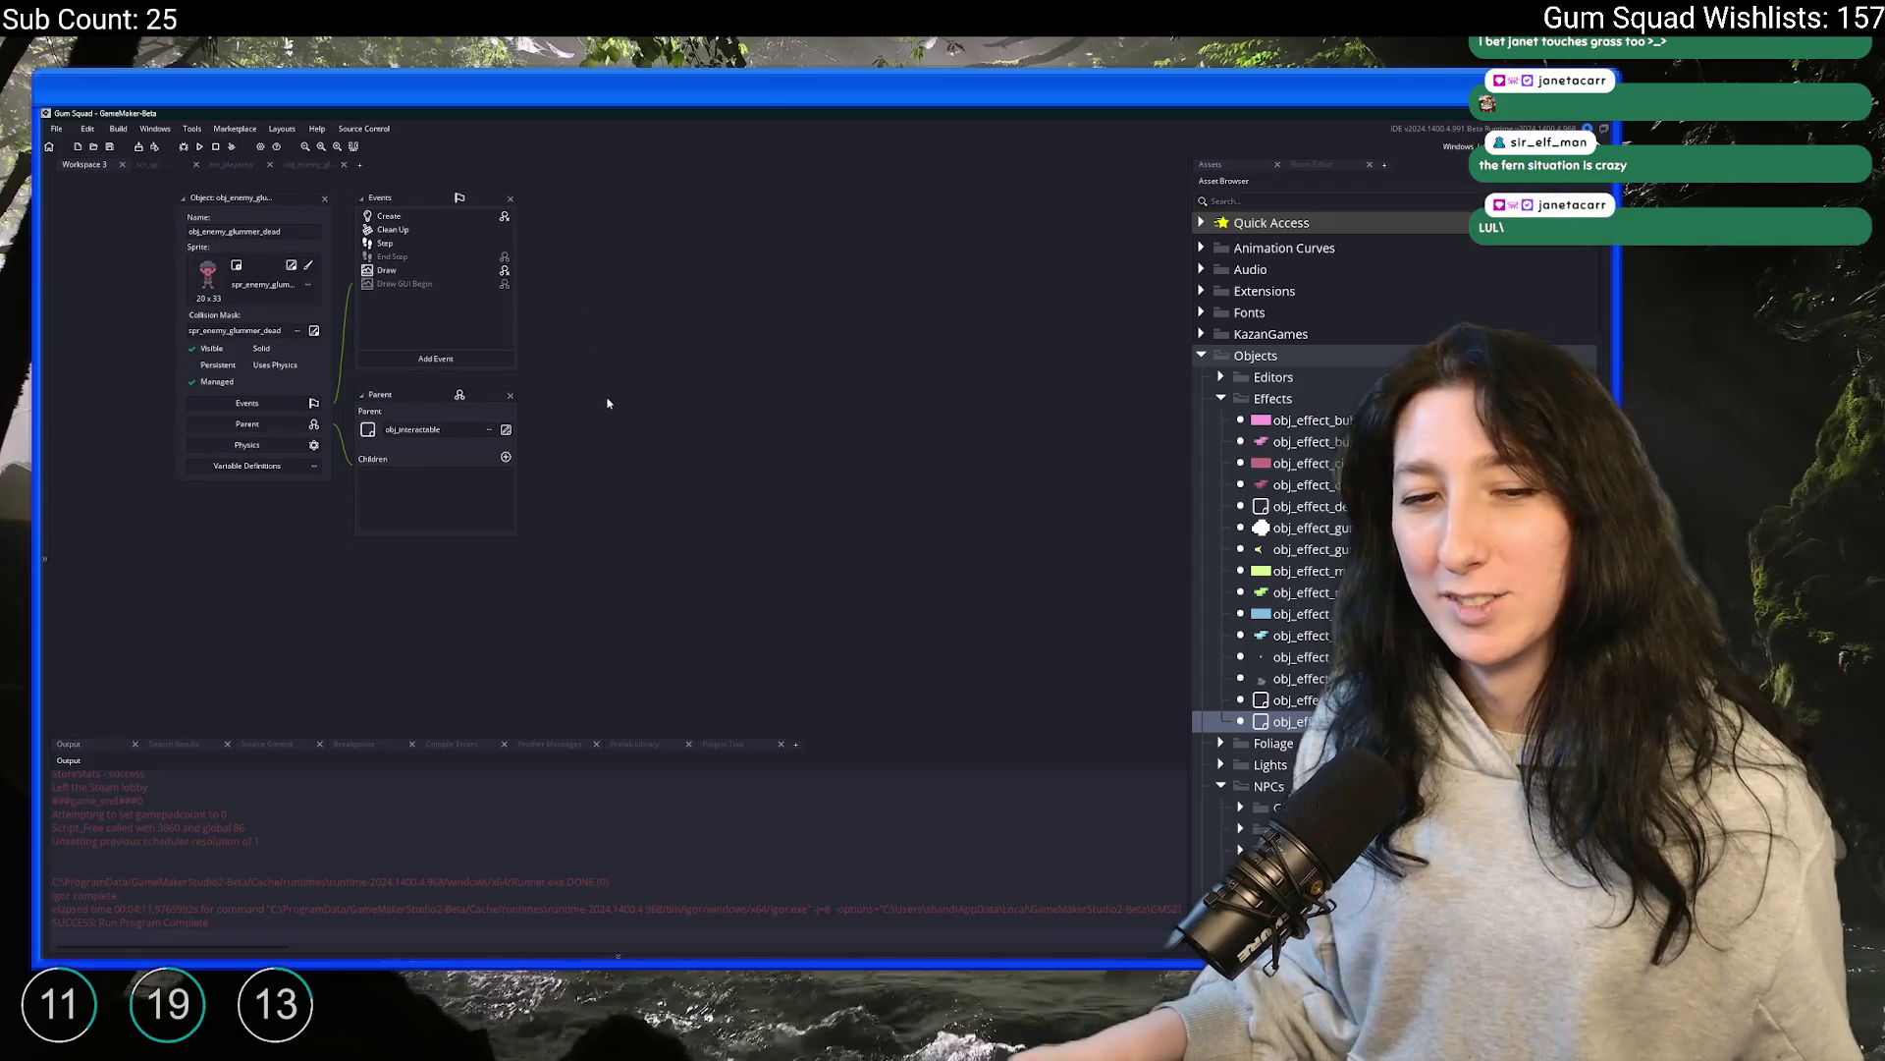
Open a new empty workspace in GameMaker
scroll(581, 528, up, 3)
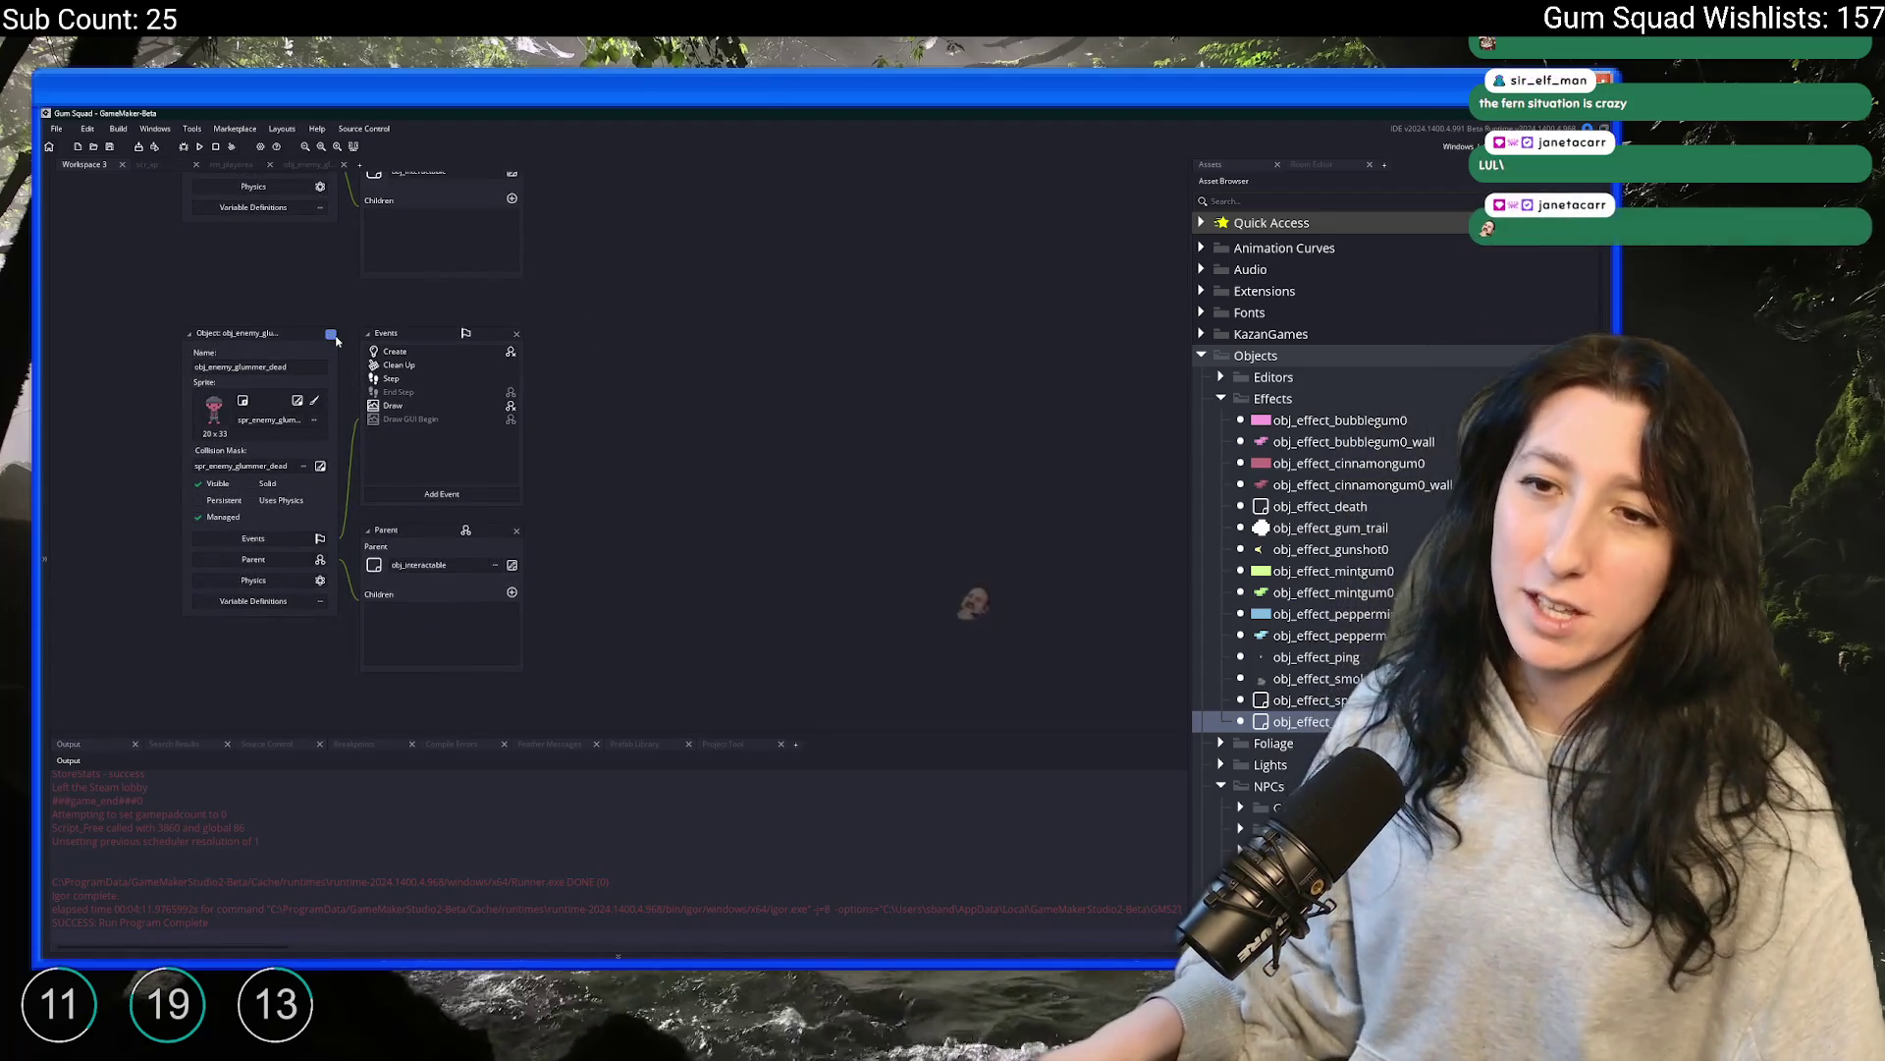
scroll(312, 334, up, 5)
ctrl+scroll(314, 458, down, 6)
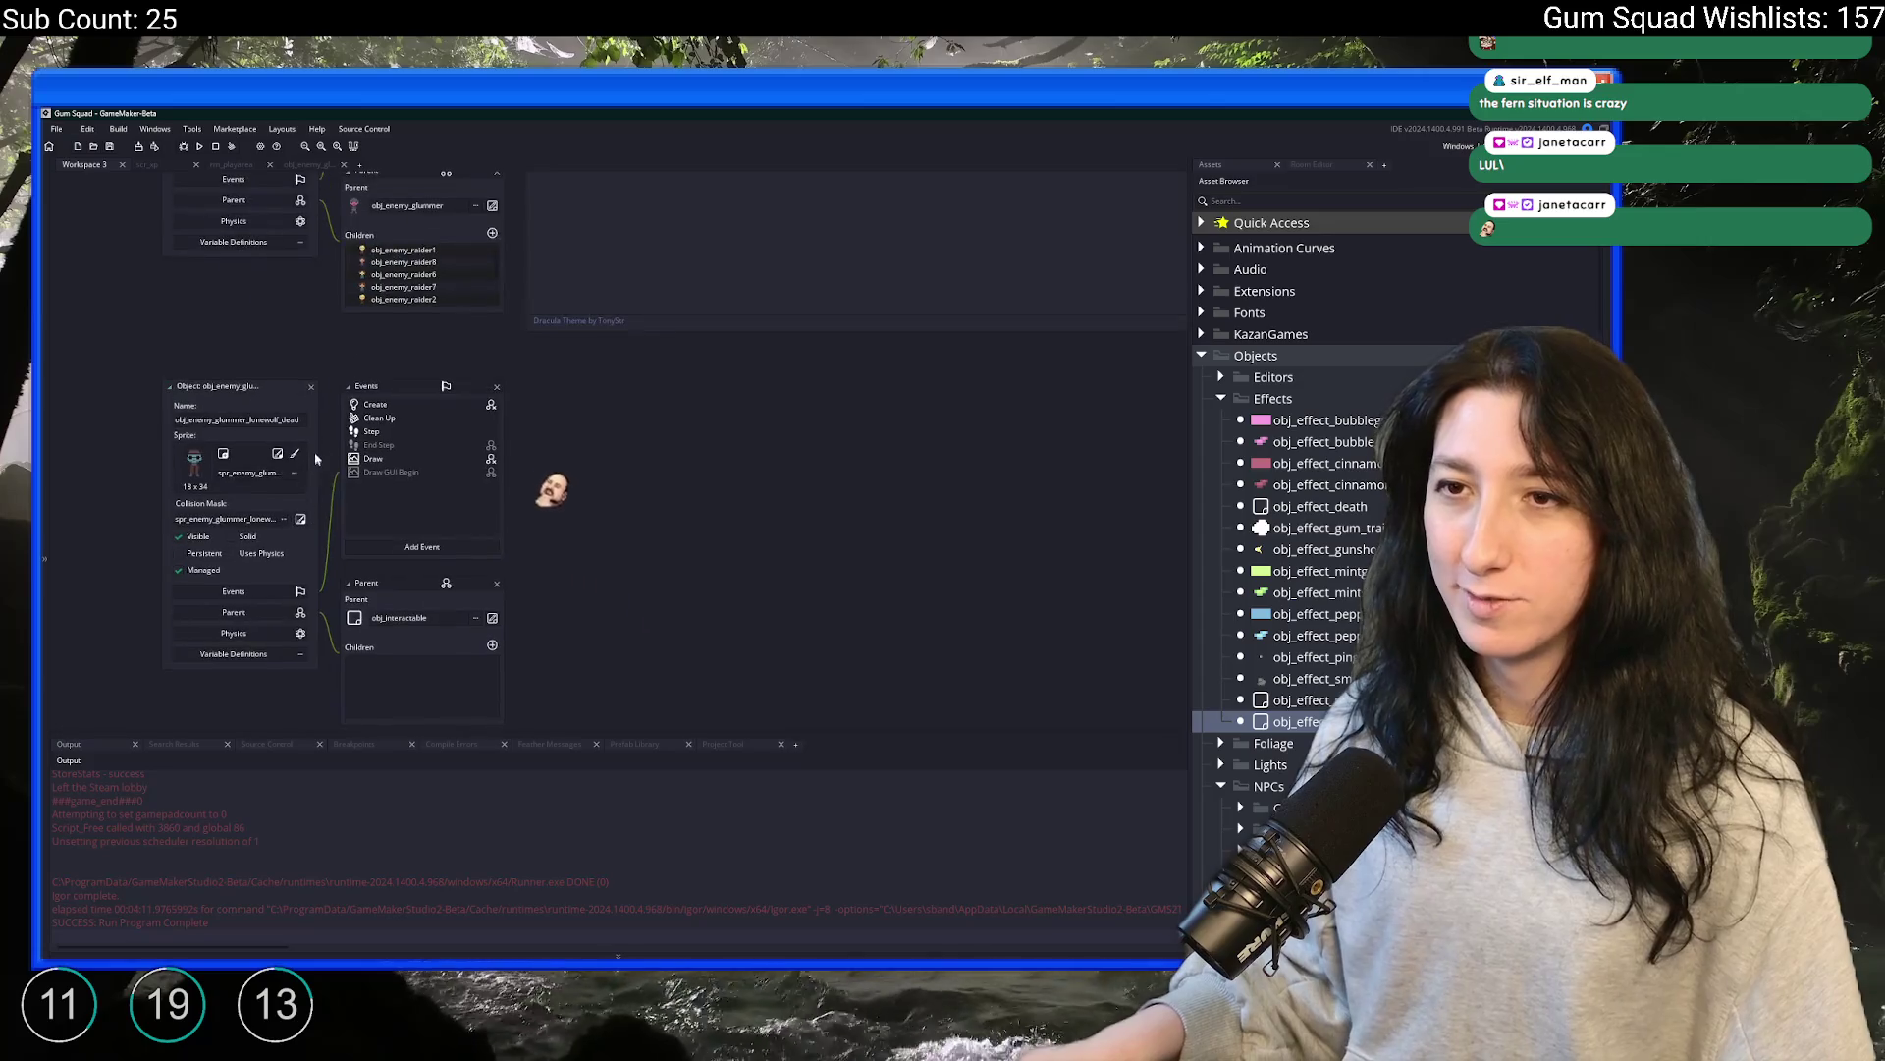
scroll(378, 678, down, 5)
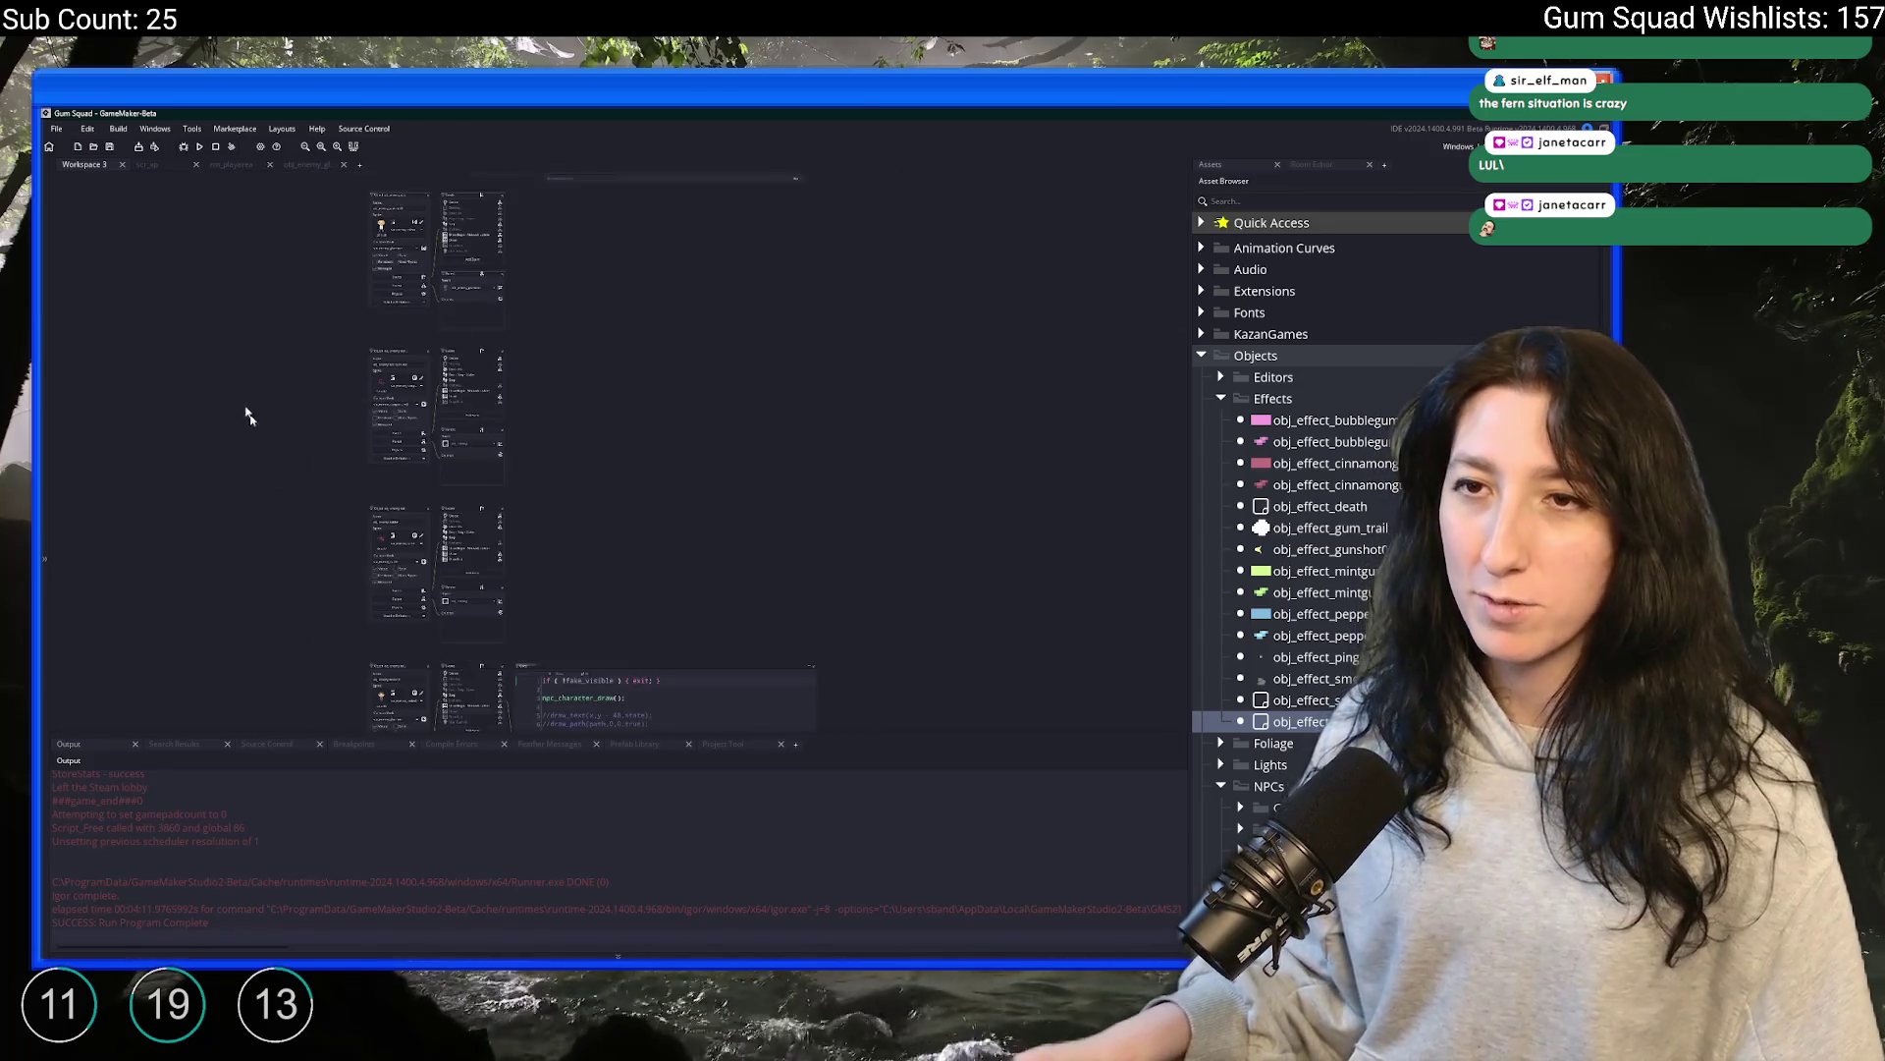
click(361, 165)
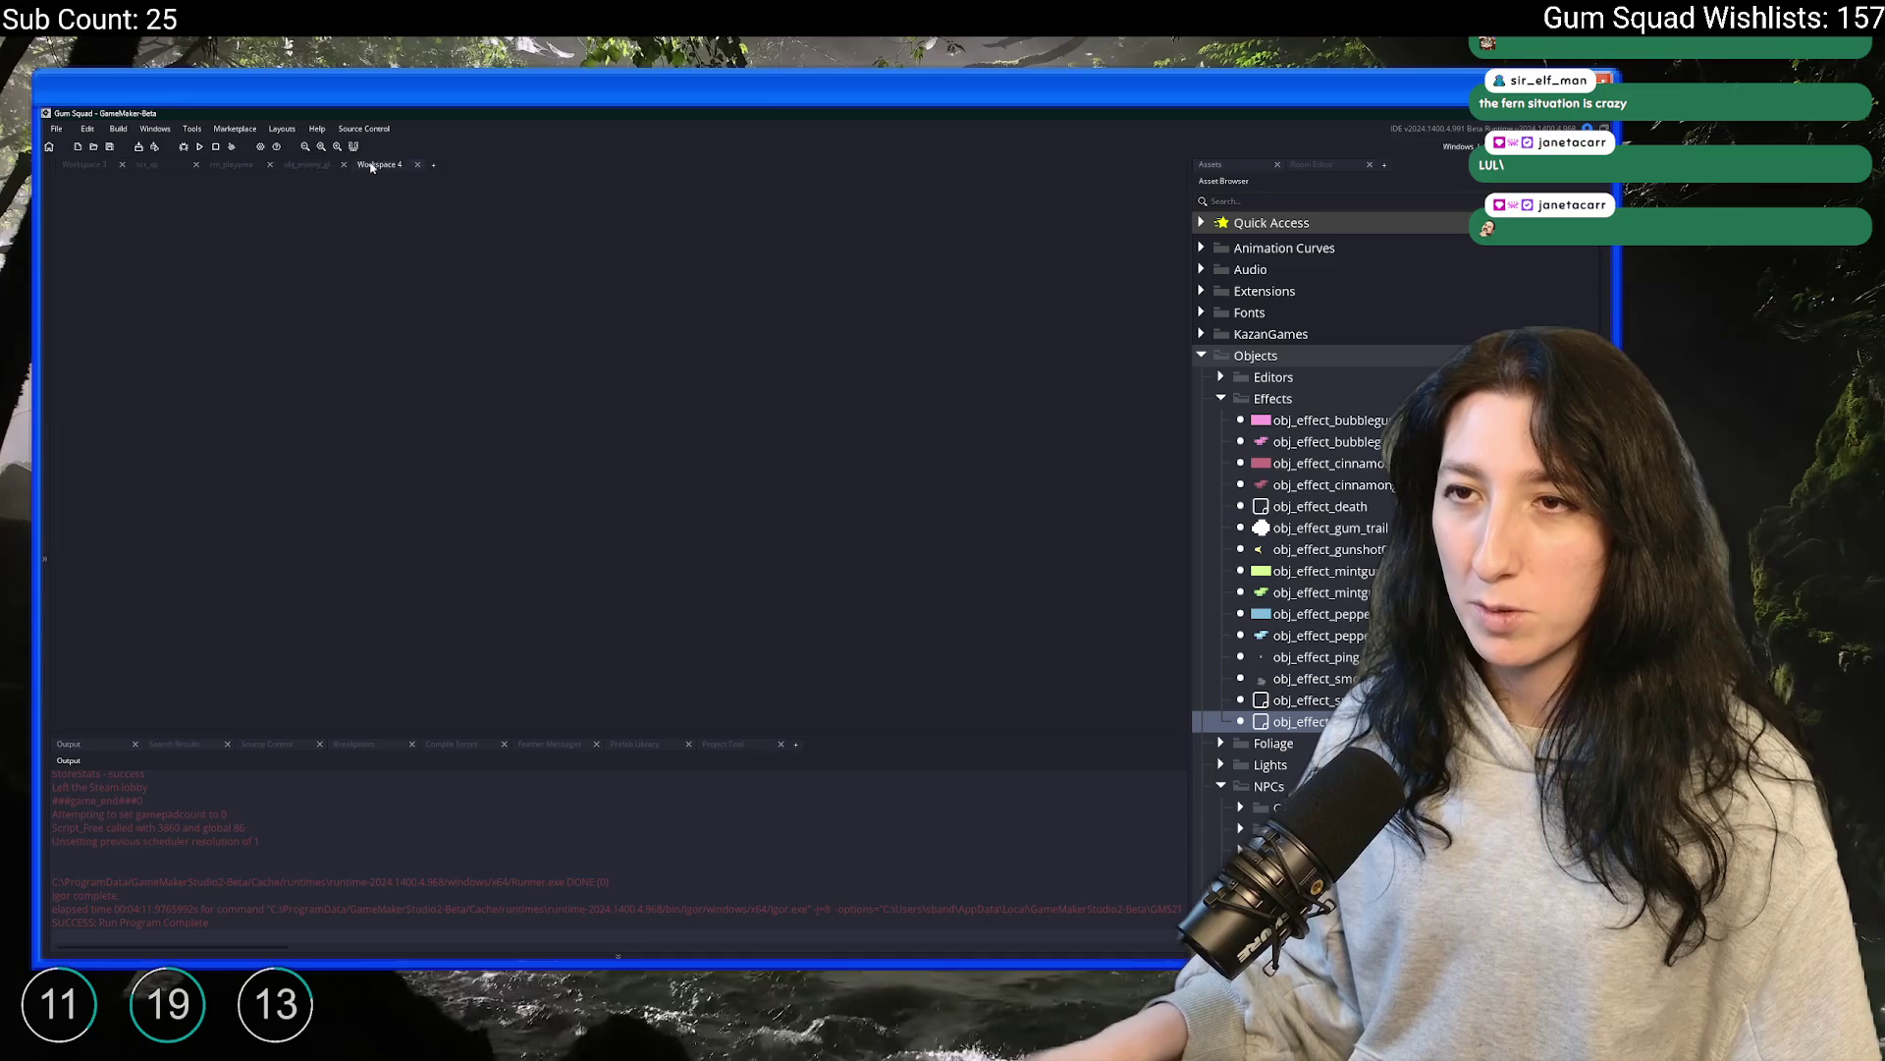
Open obj_enemy via Ctrl+T search and delete the xp = 10 line from its Create code
key(ctrl+t)
text(obj_en)
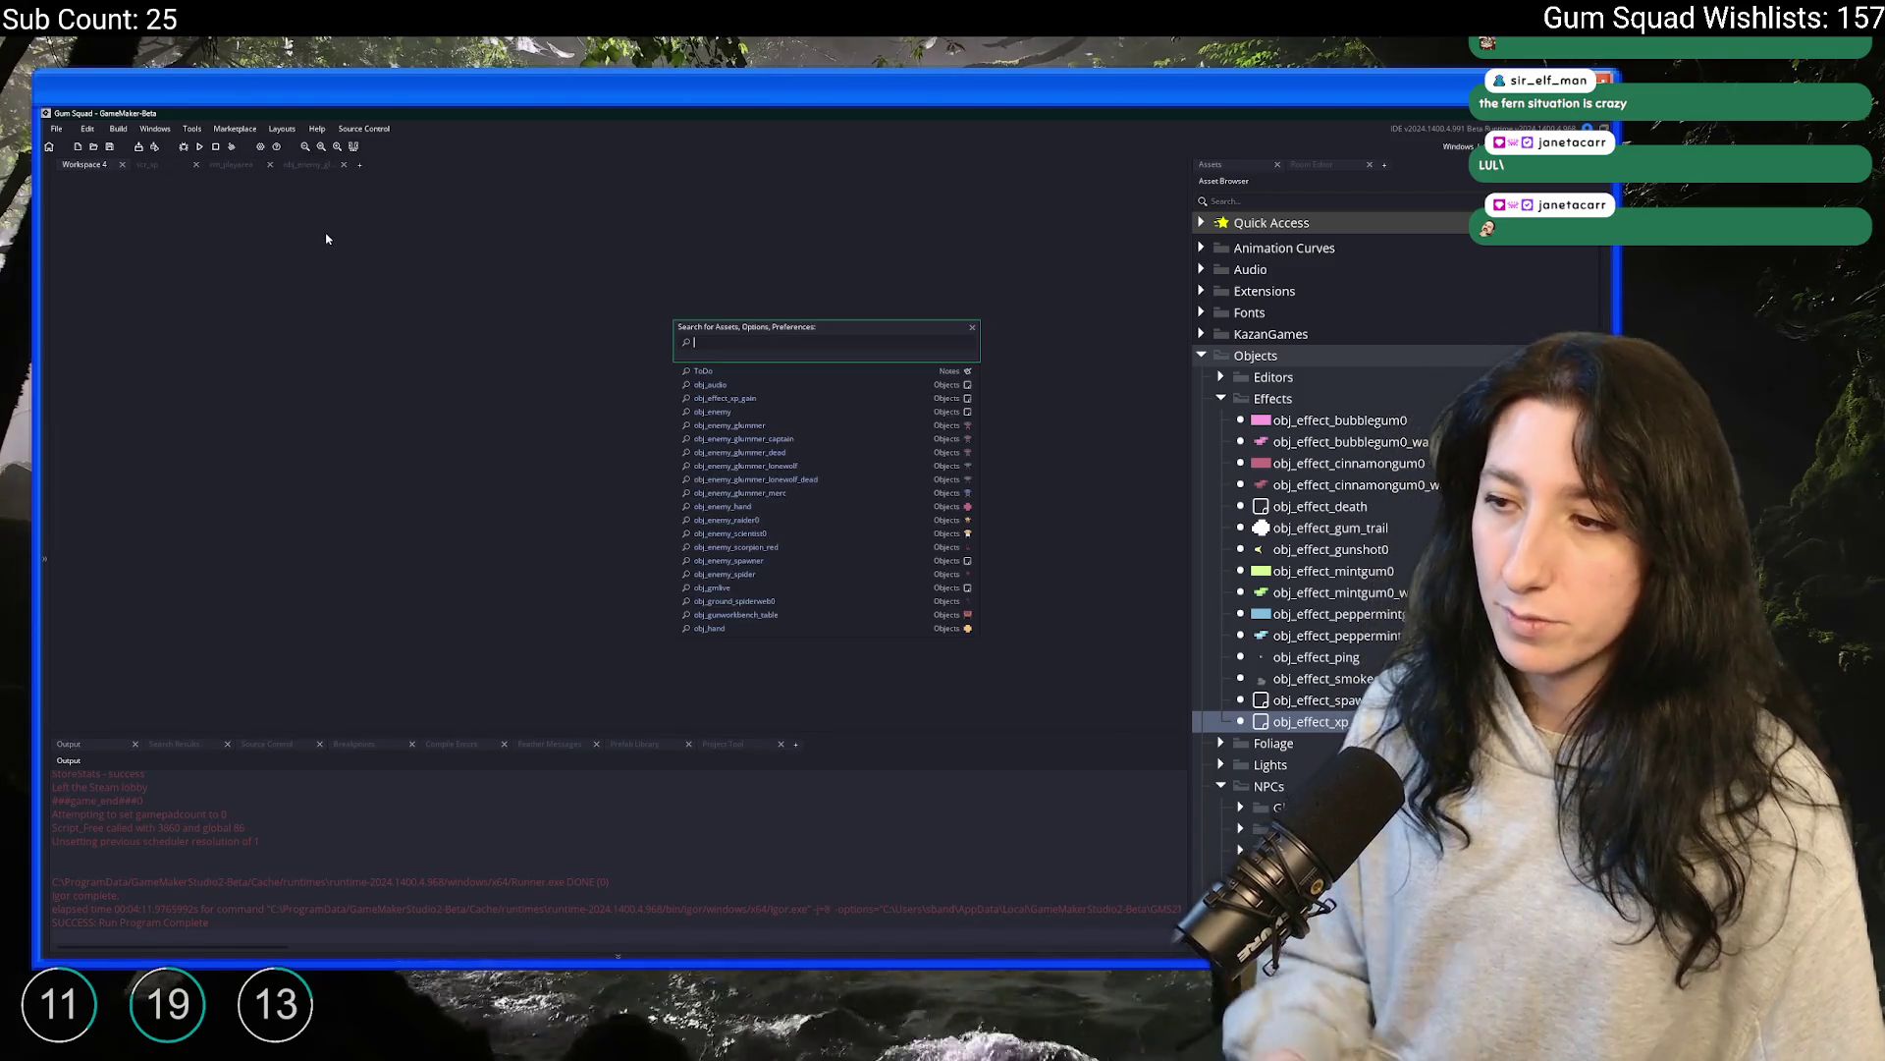
text(emy)
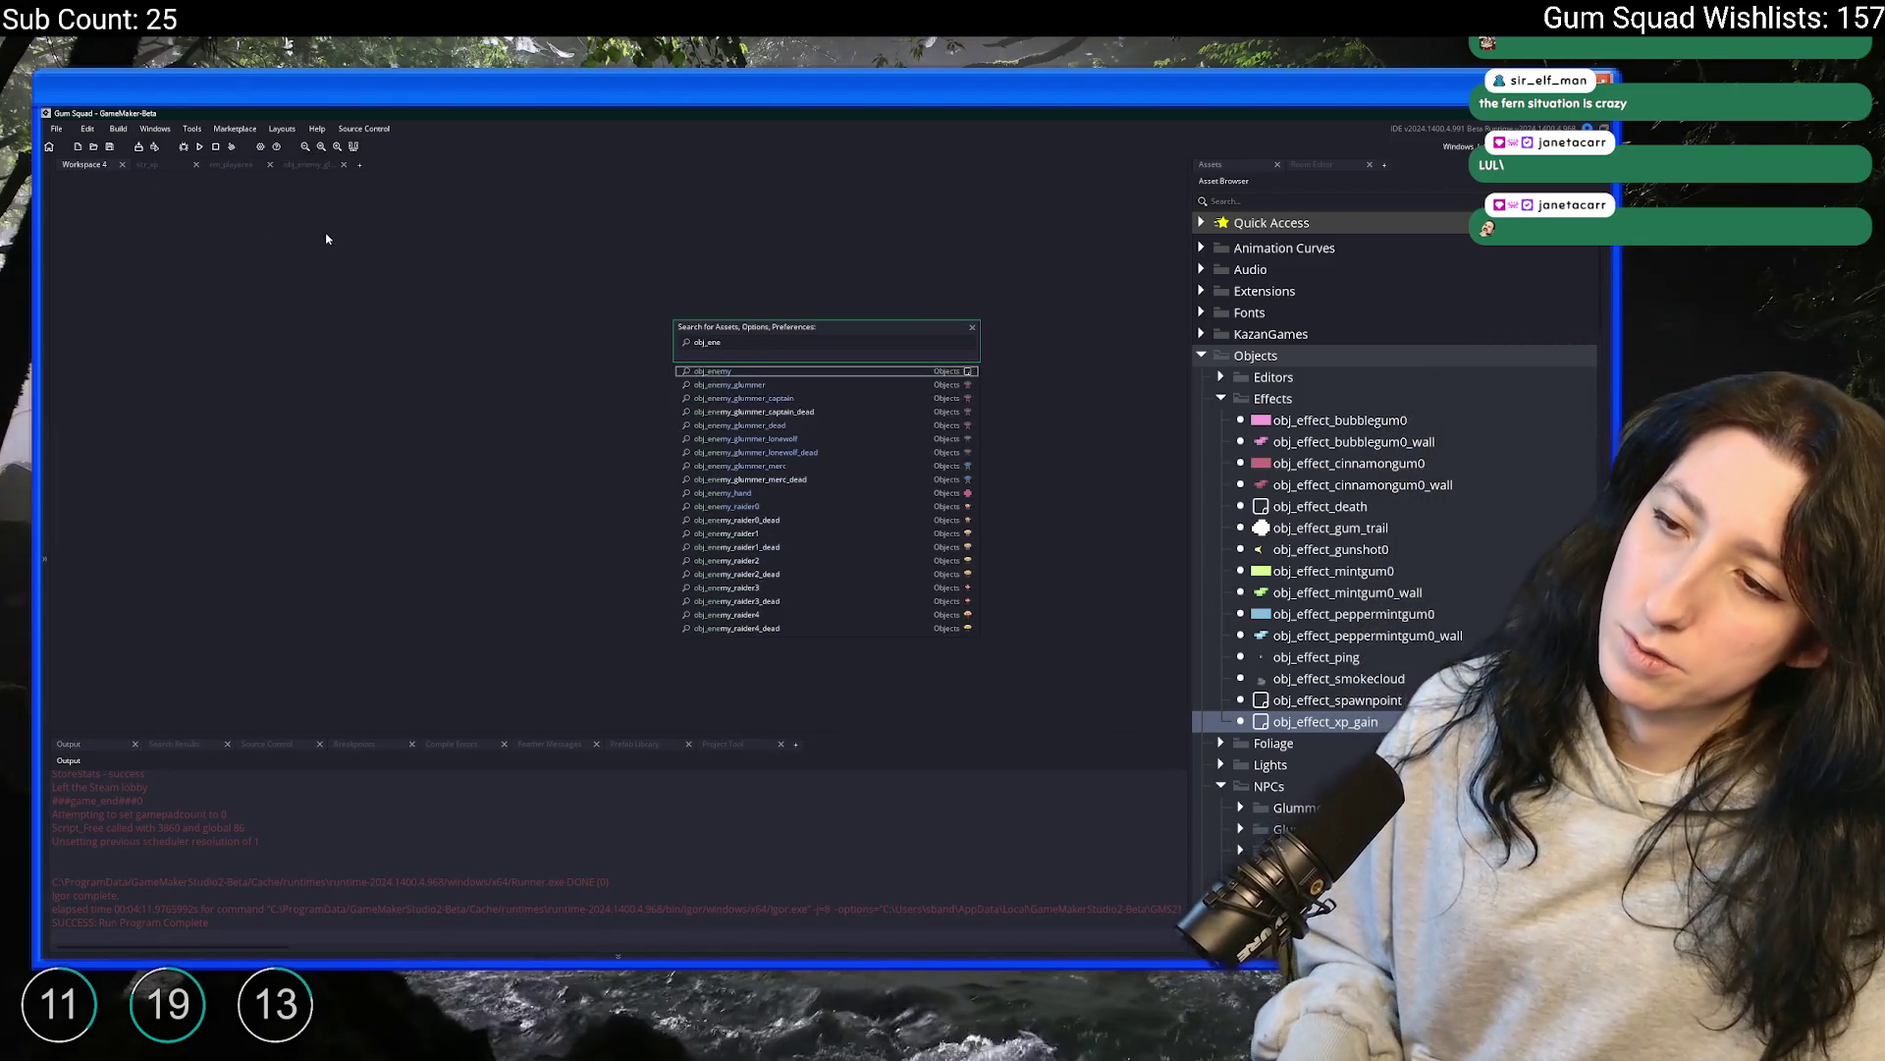
key(Return)
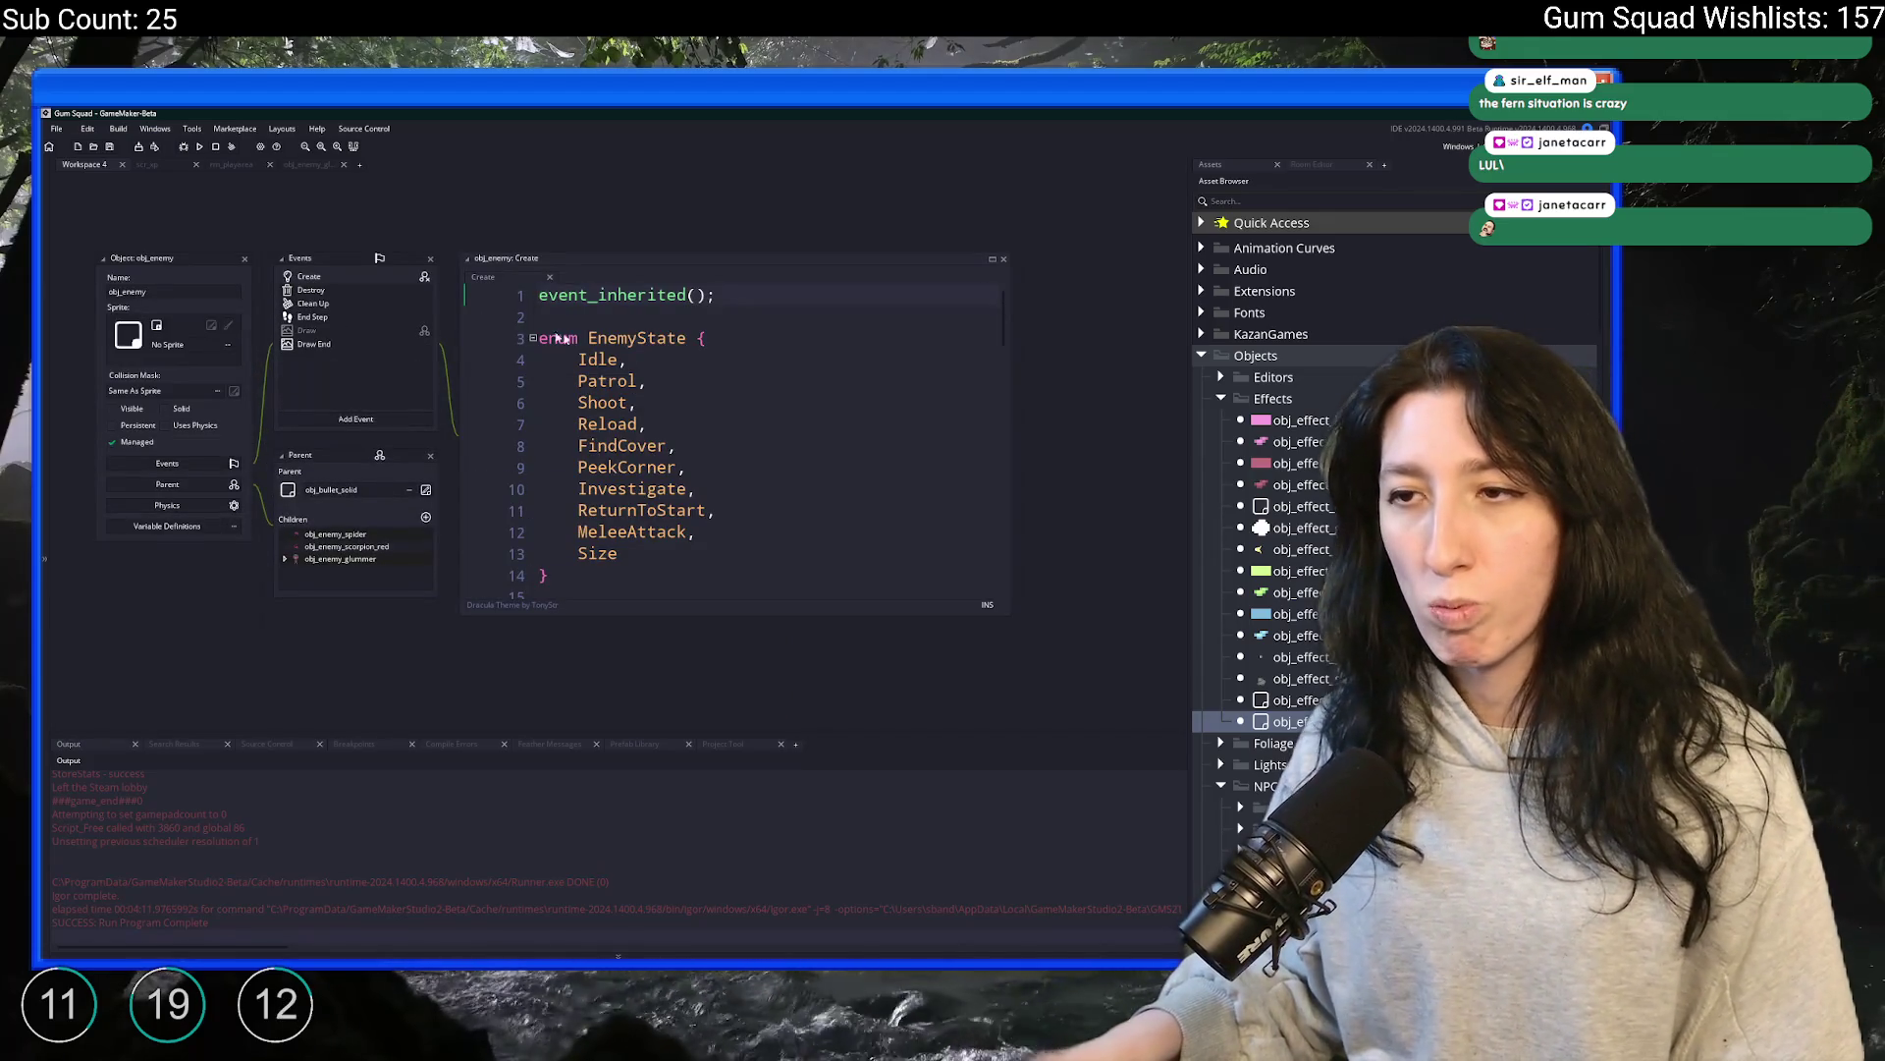
scroll(785, 381, down, 5)
key(shift+Down)
key(shift+Down)
key(Delete)
click(142, 527)
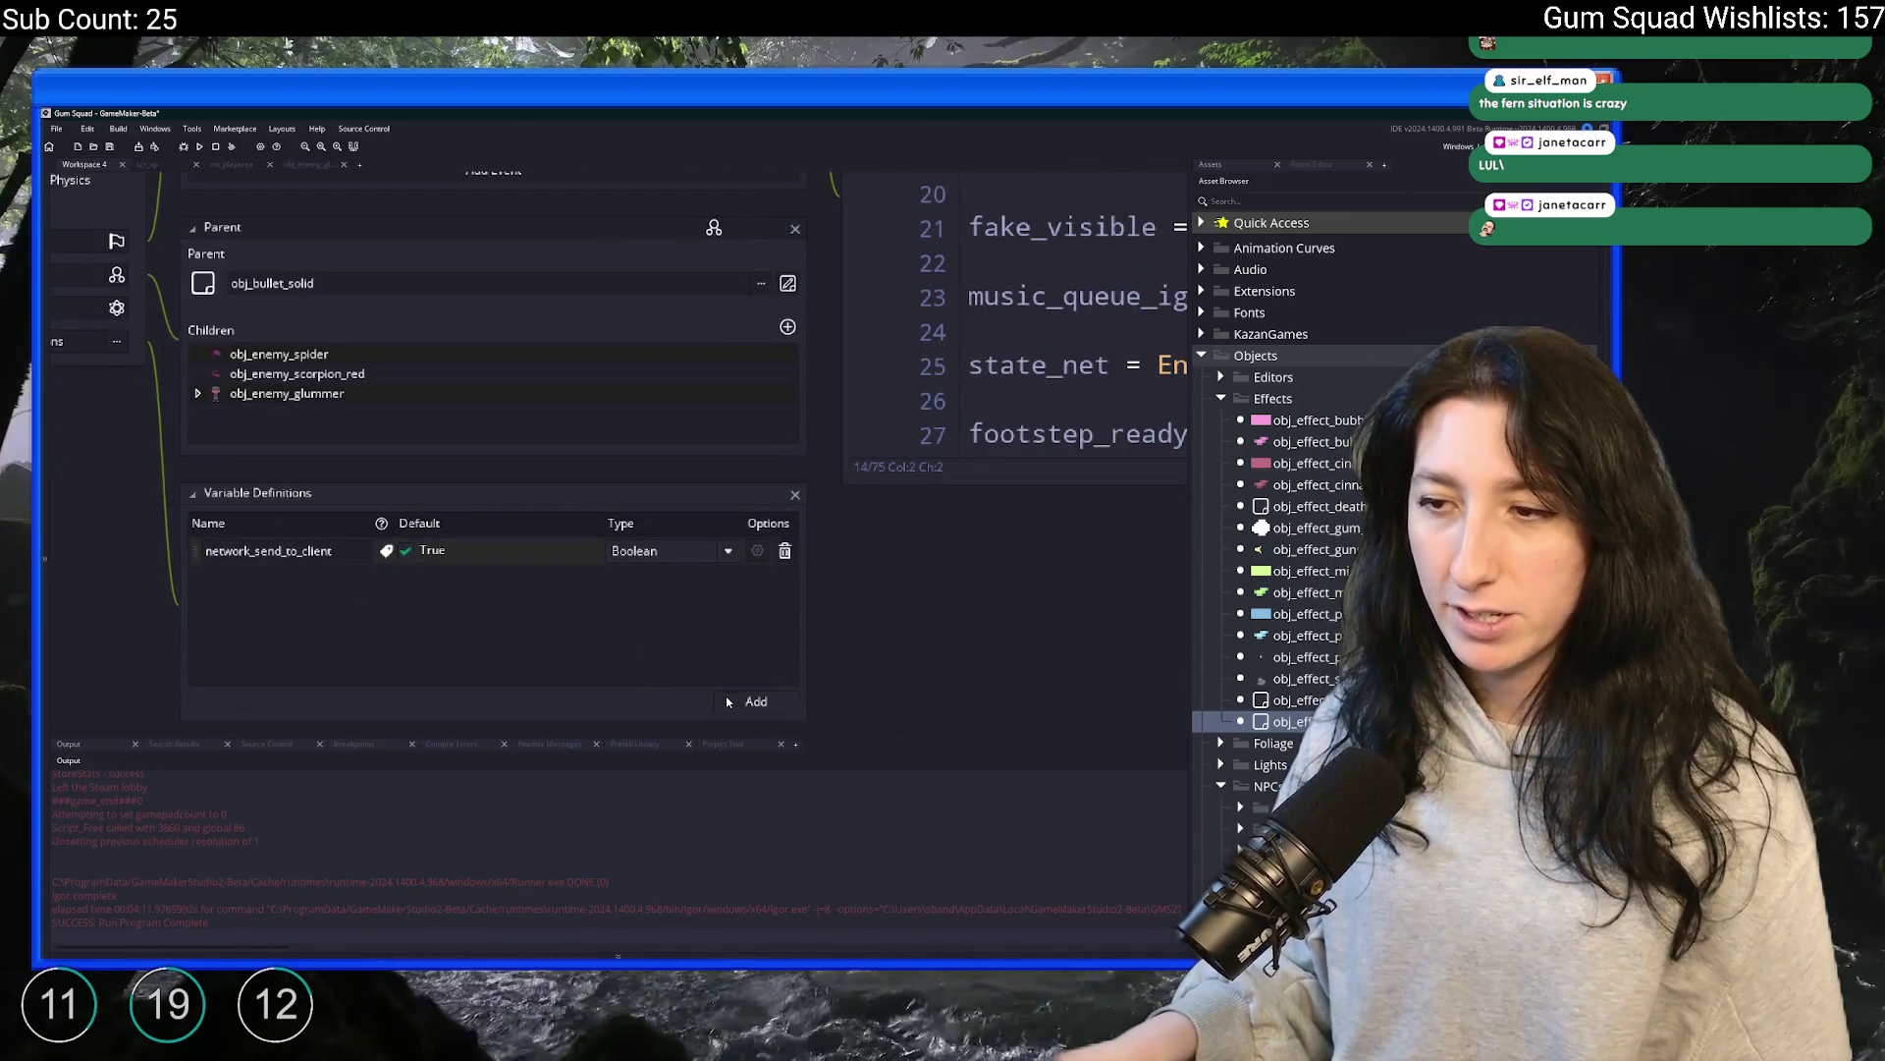
Add an xp variable definition to obj_enemy with default 10, then close its editor
click(728, 702)
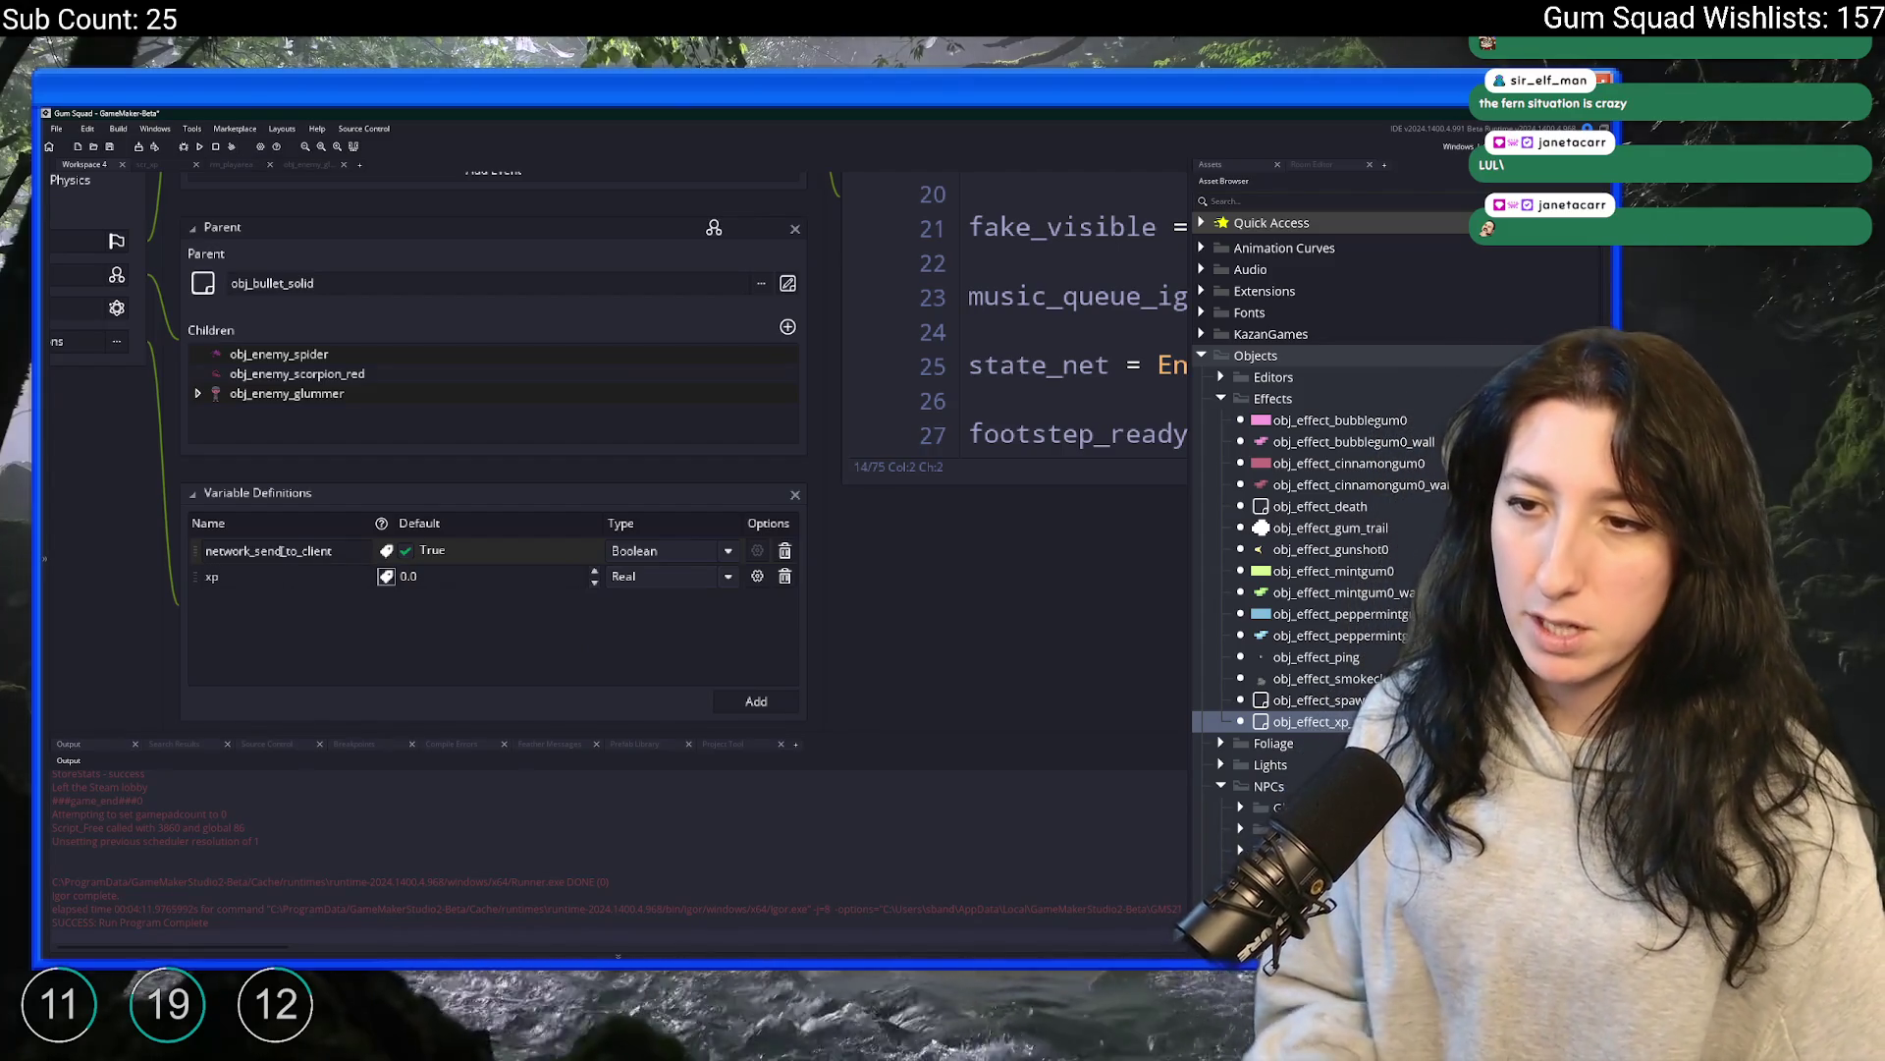
key(Tab)
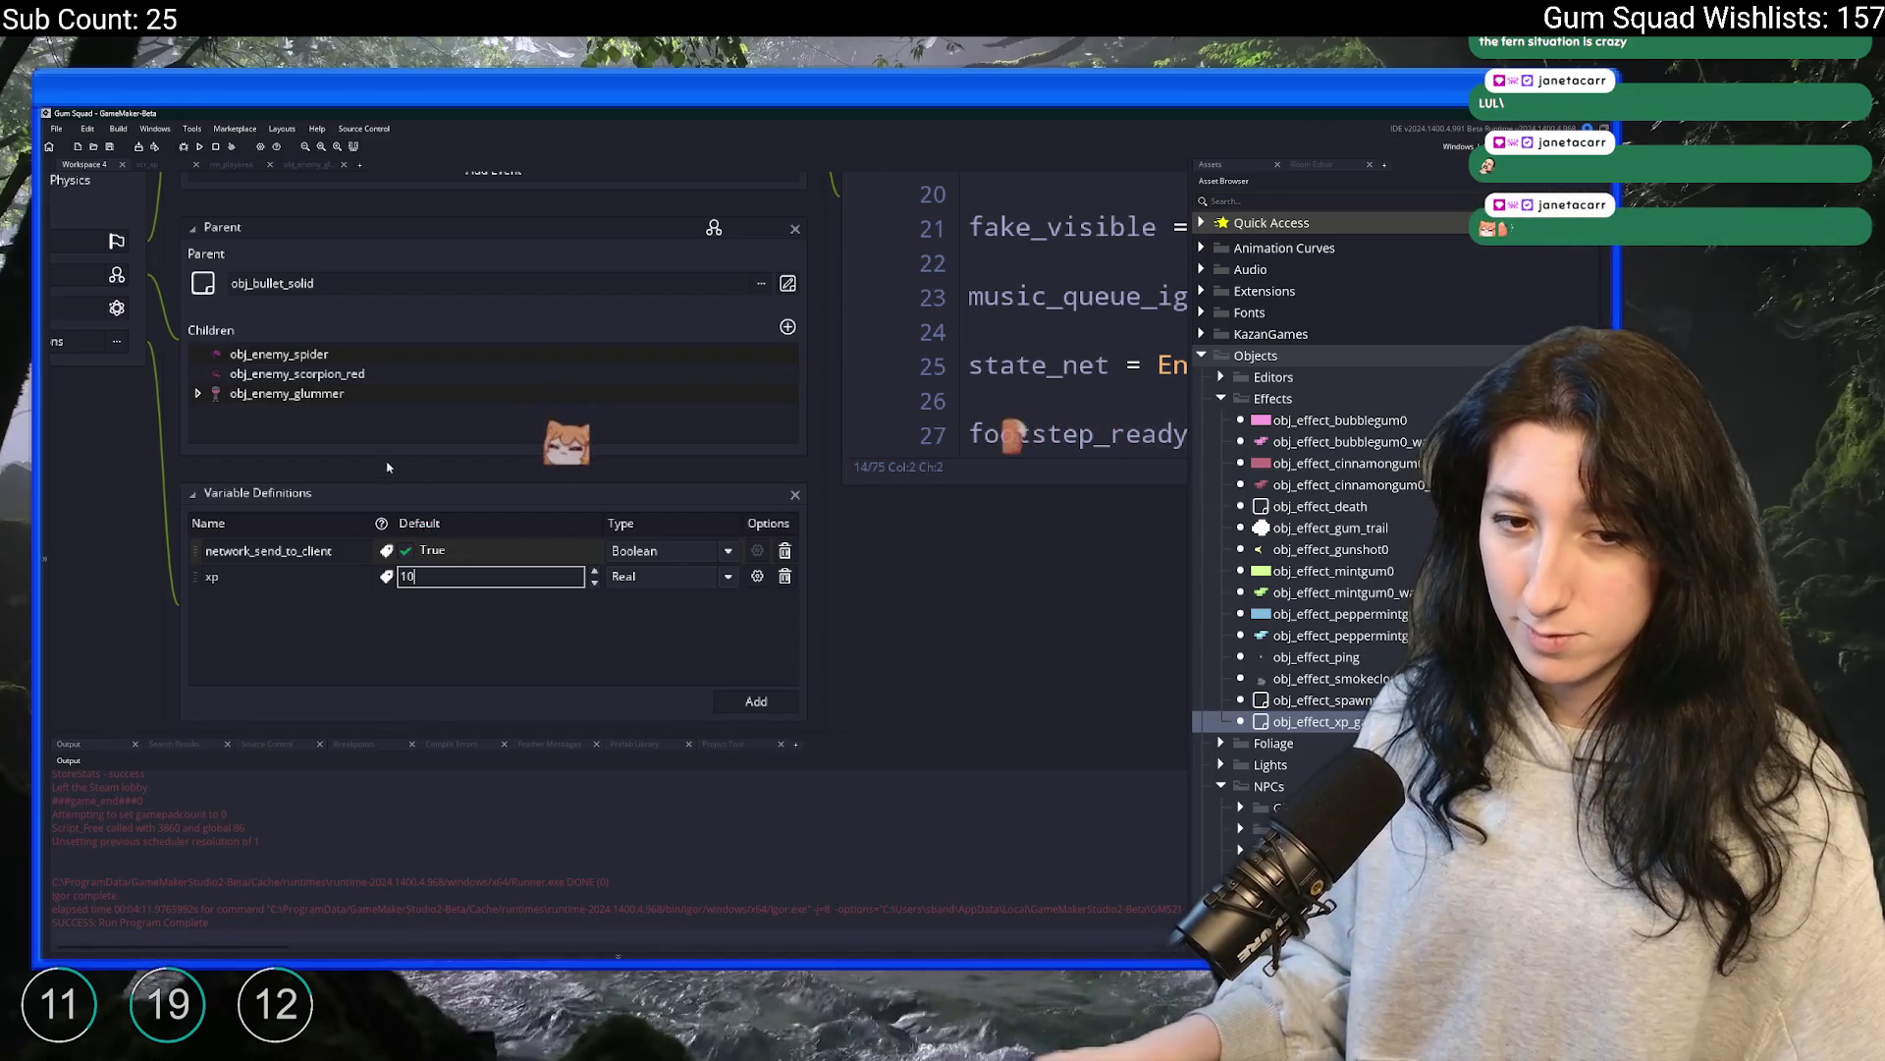
drag(355, 138, 497, 334)
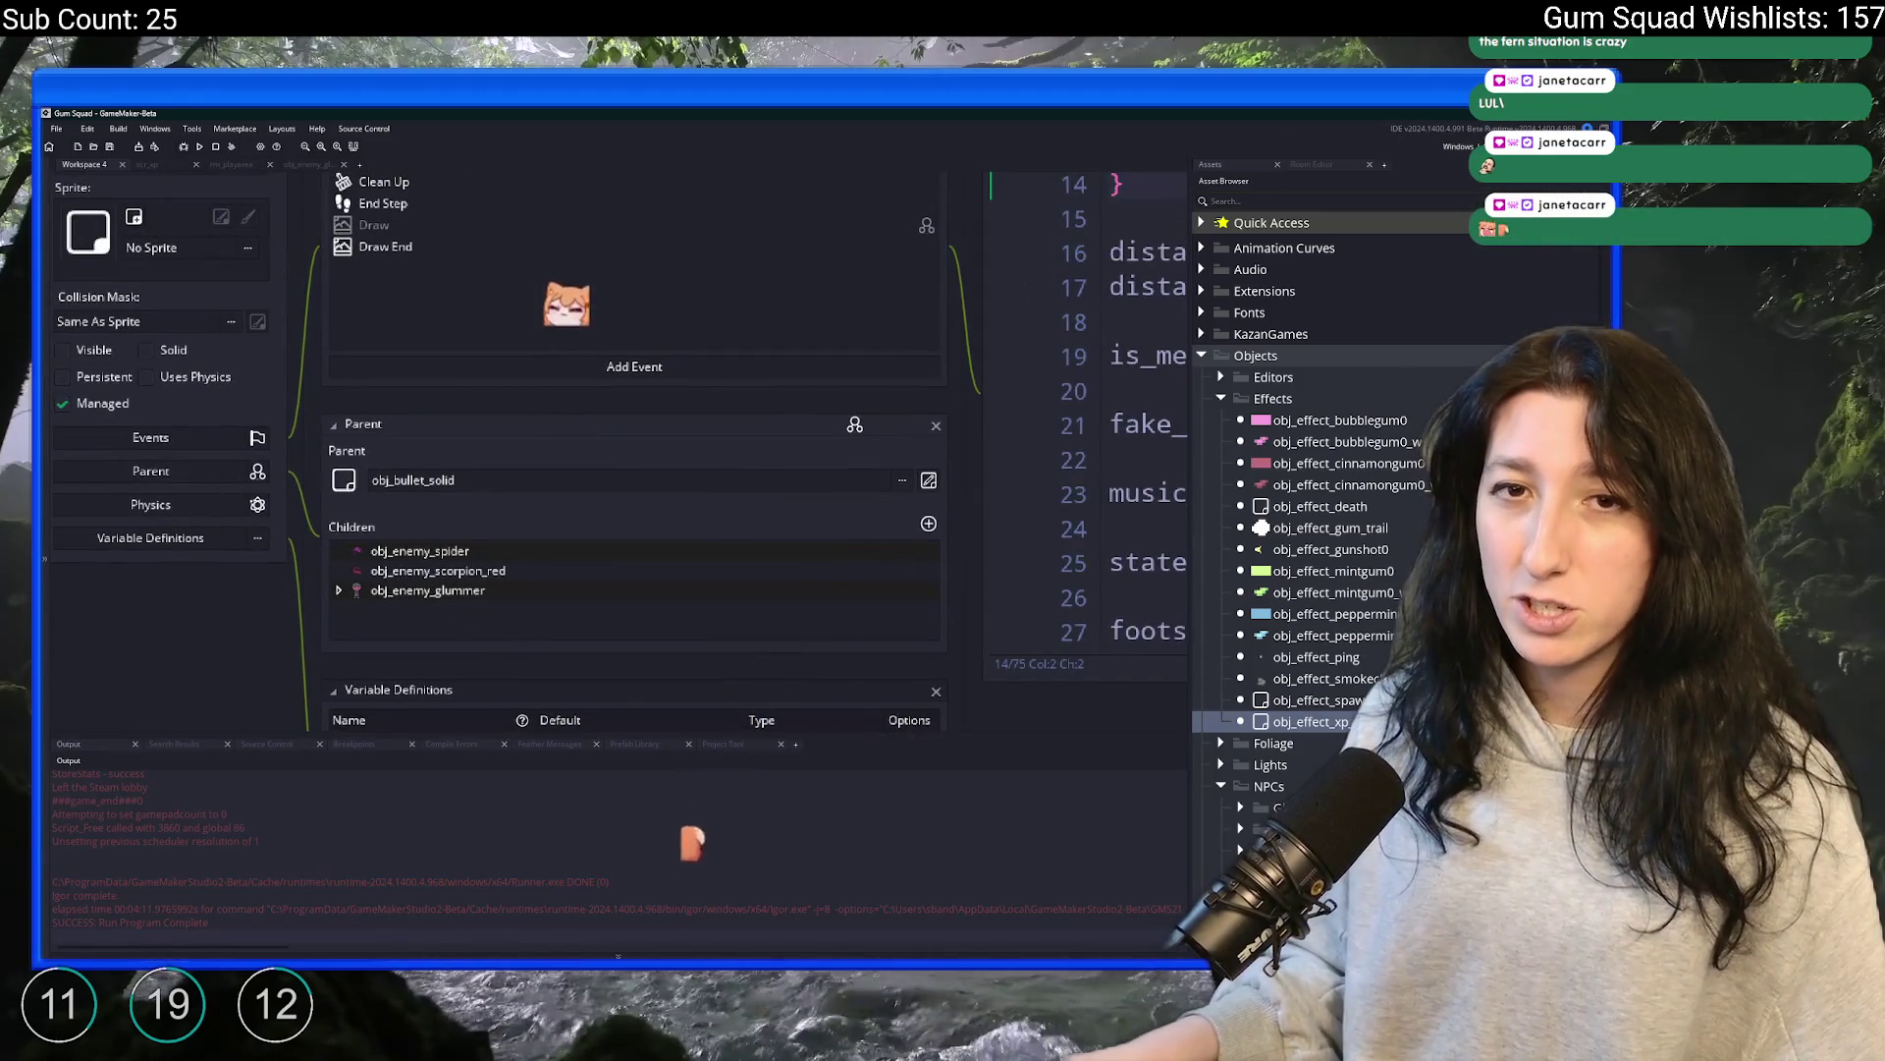
click(358, 270)
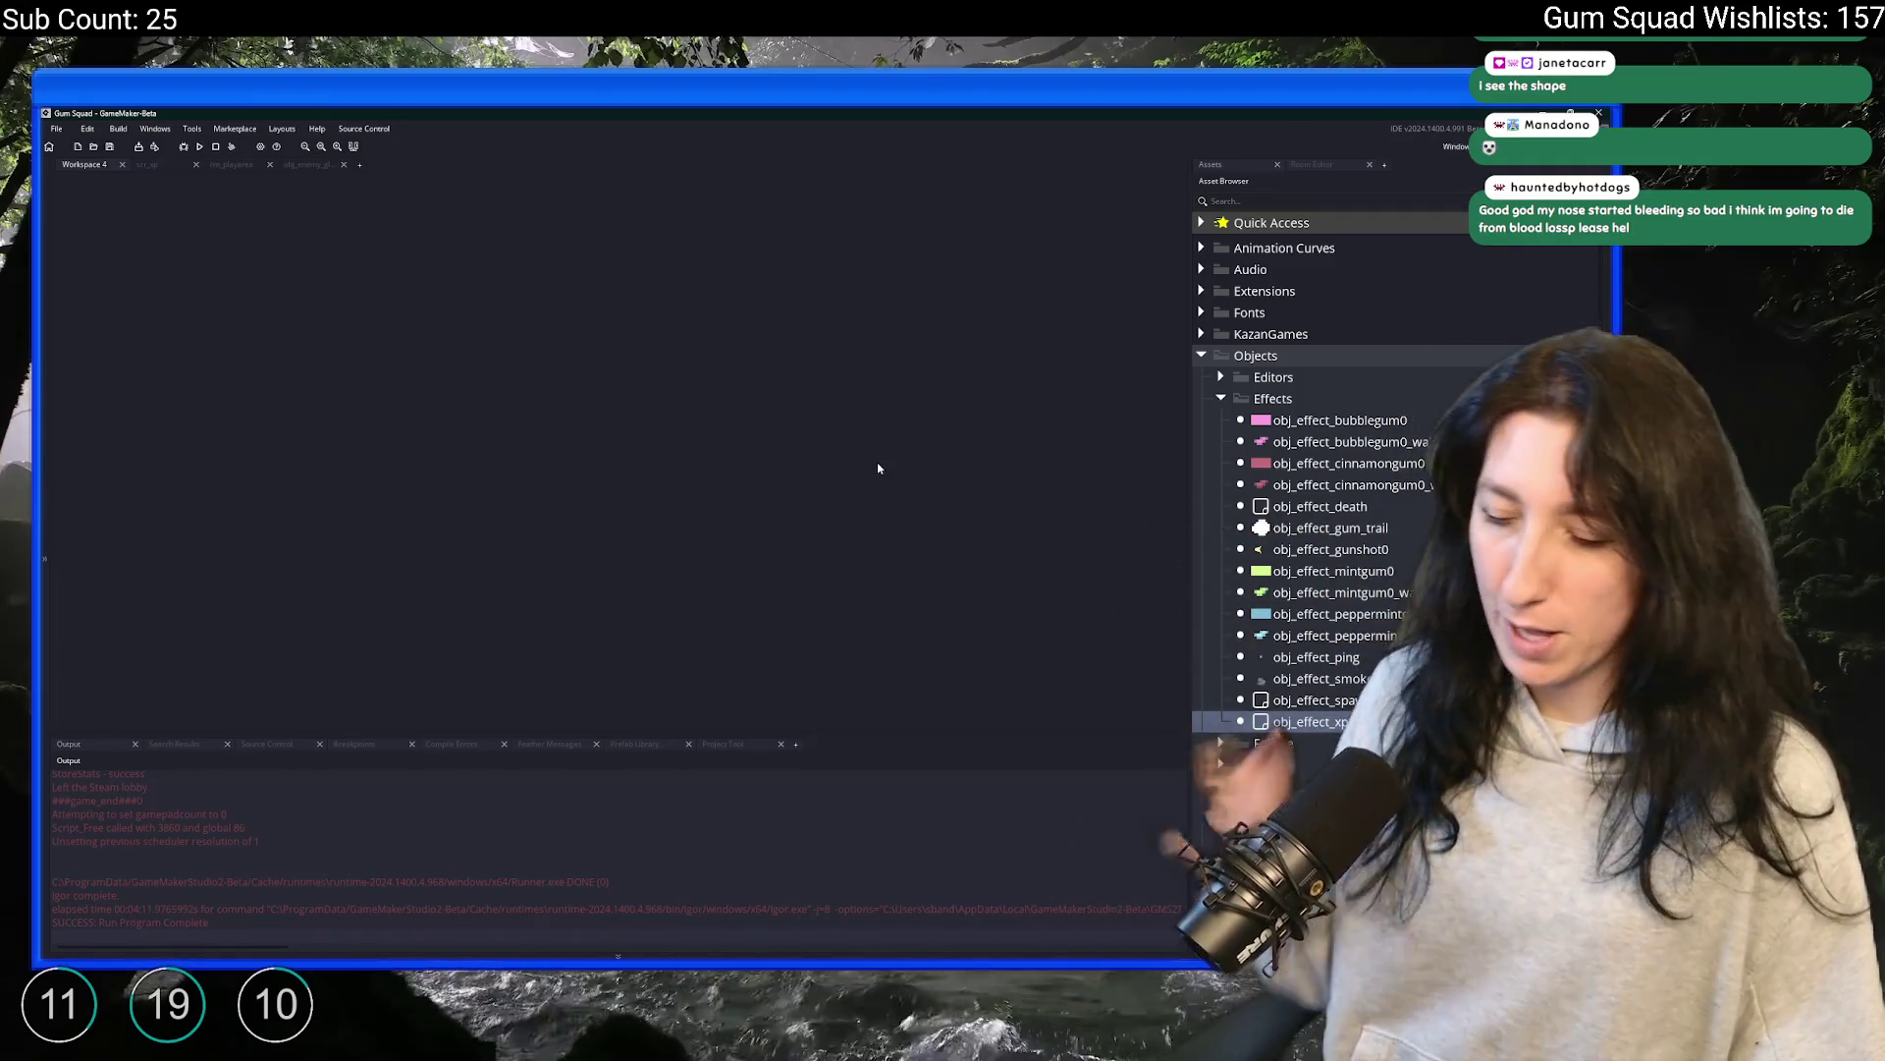
Open obj_enemy_glummer and view its inherited variable definitions
key(ctrl+t)
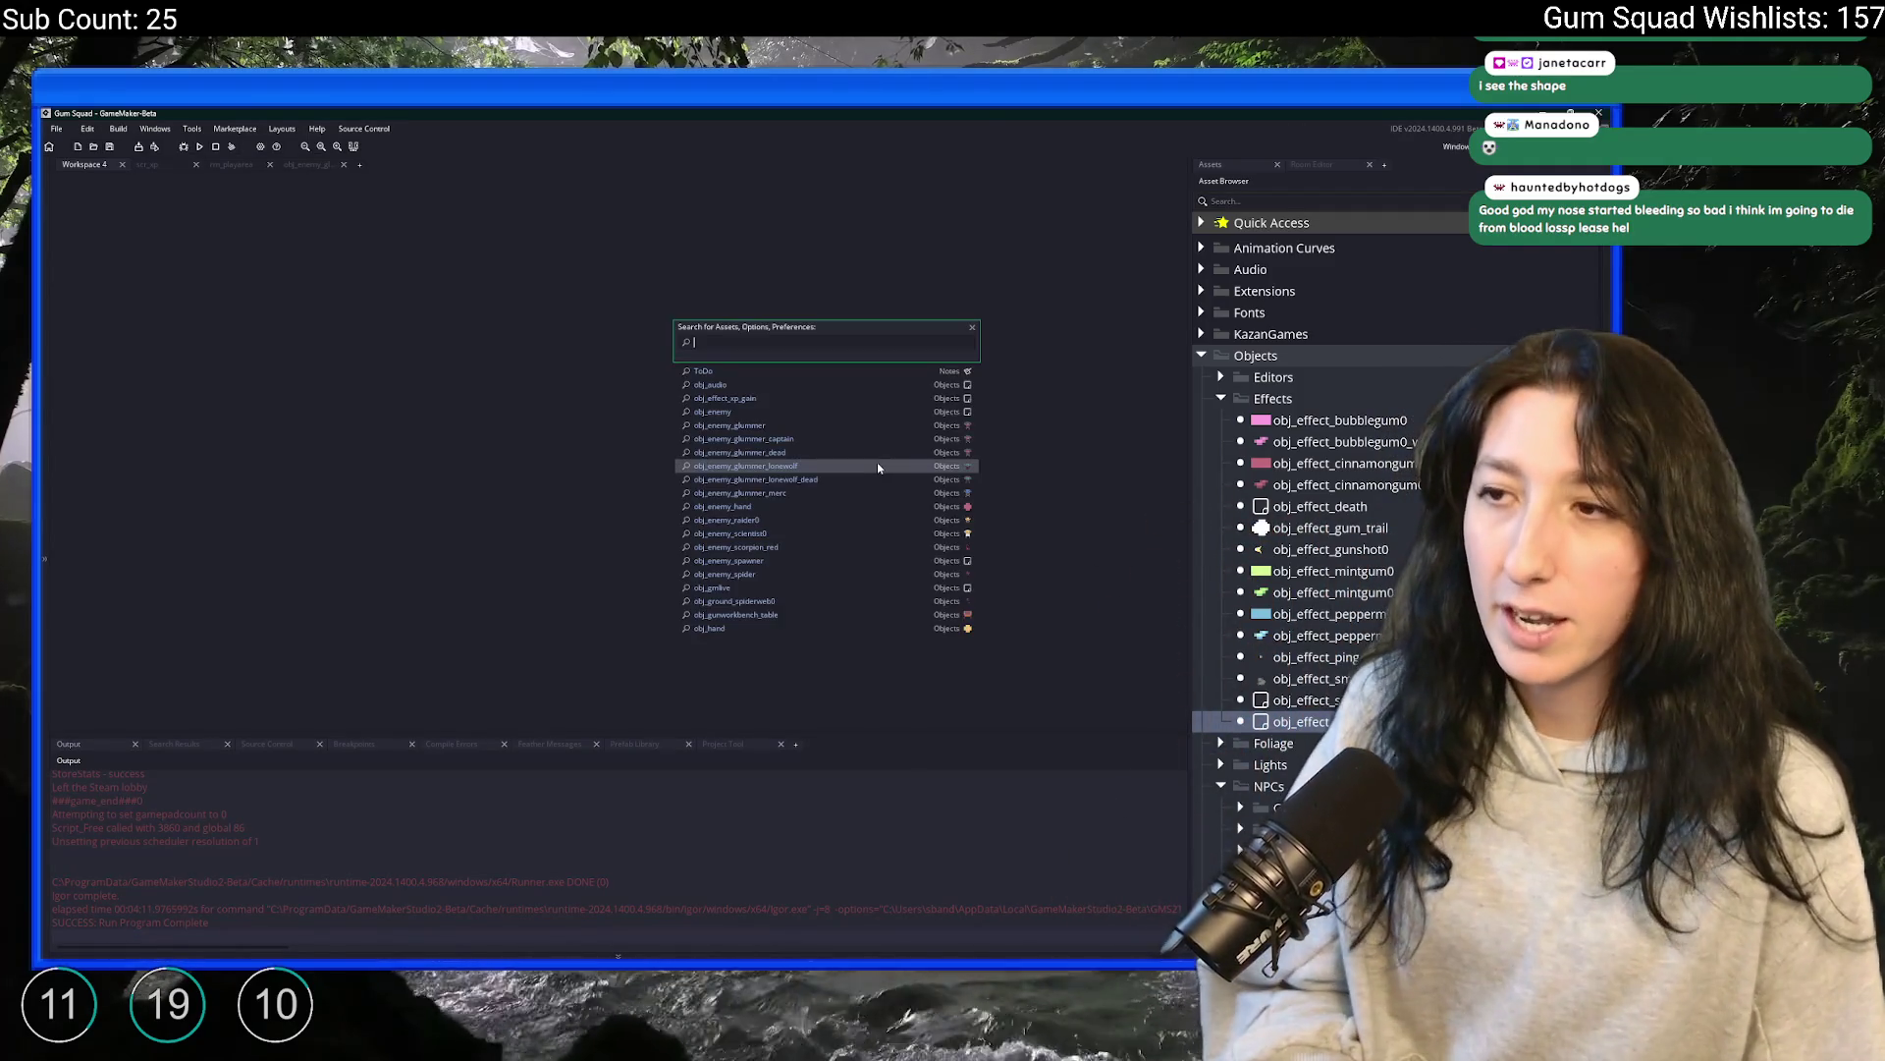
text(obj_)
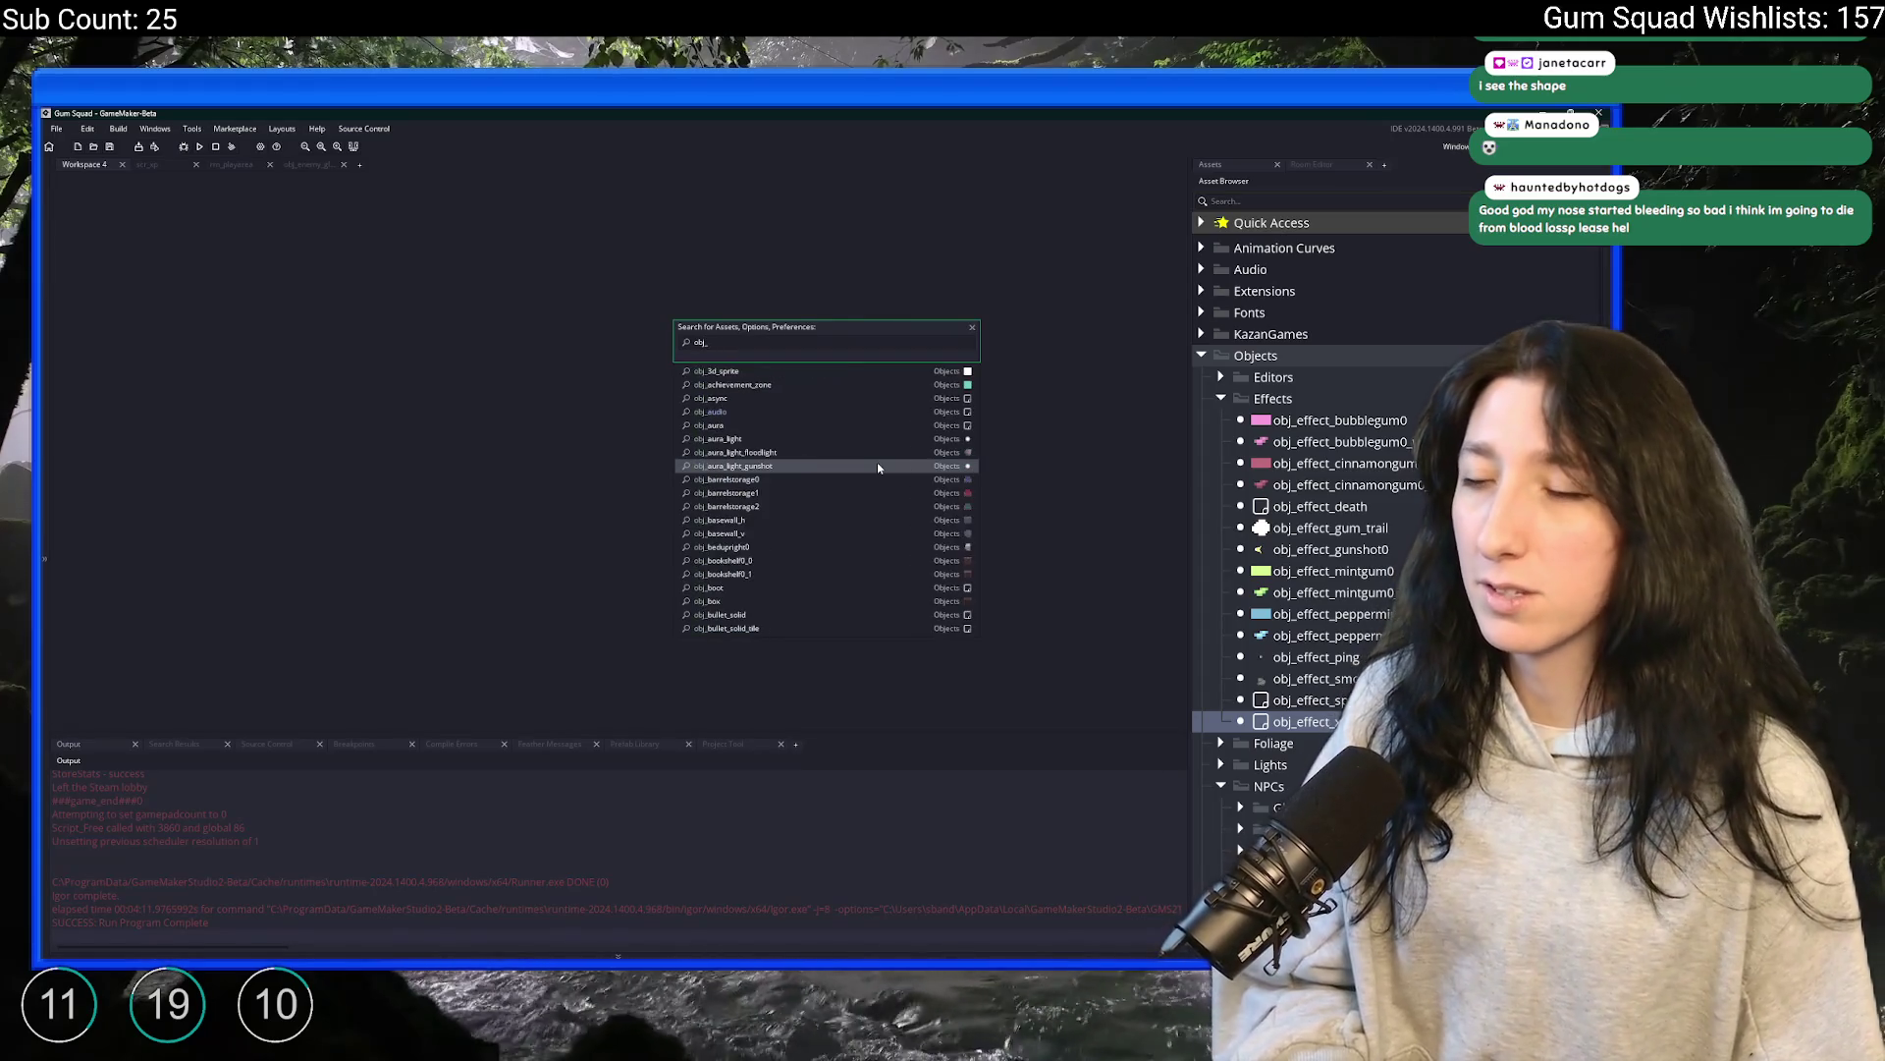
text(enemy_gu)
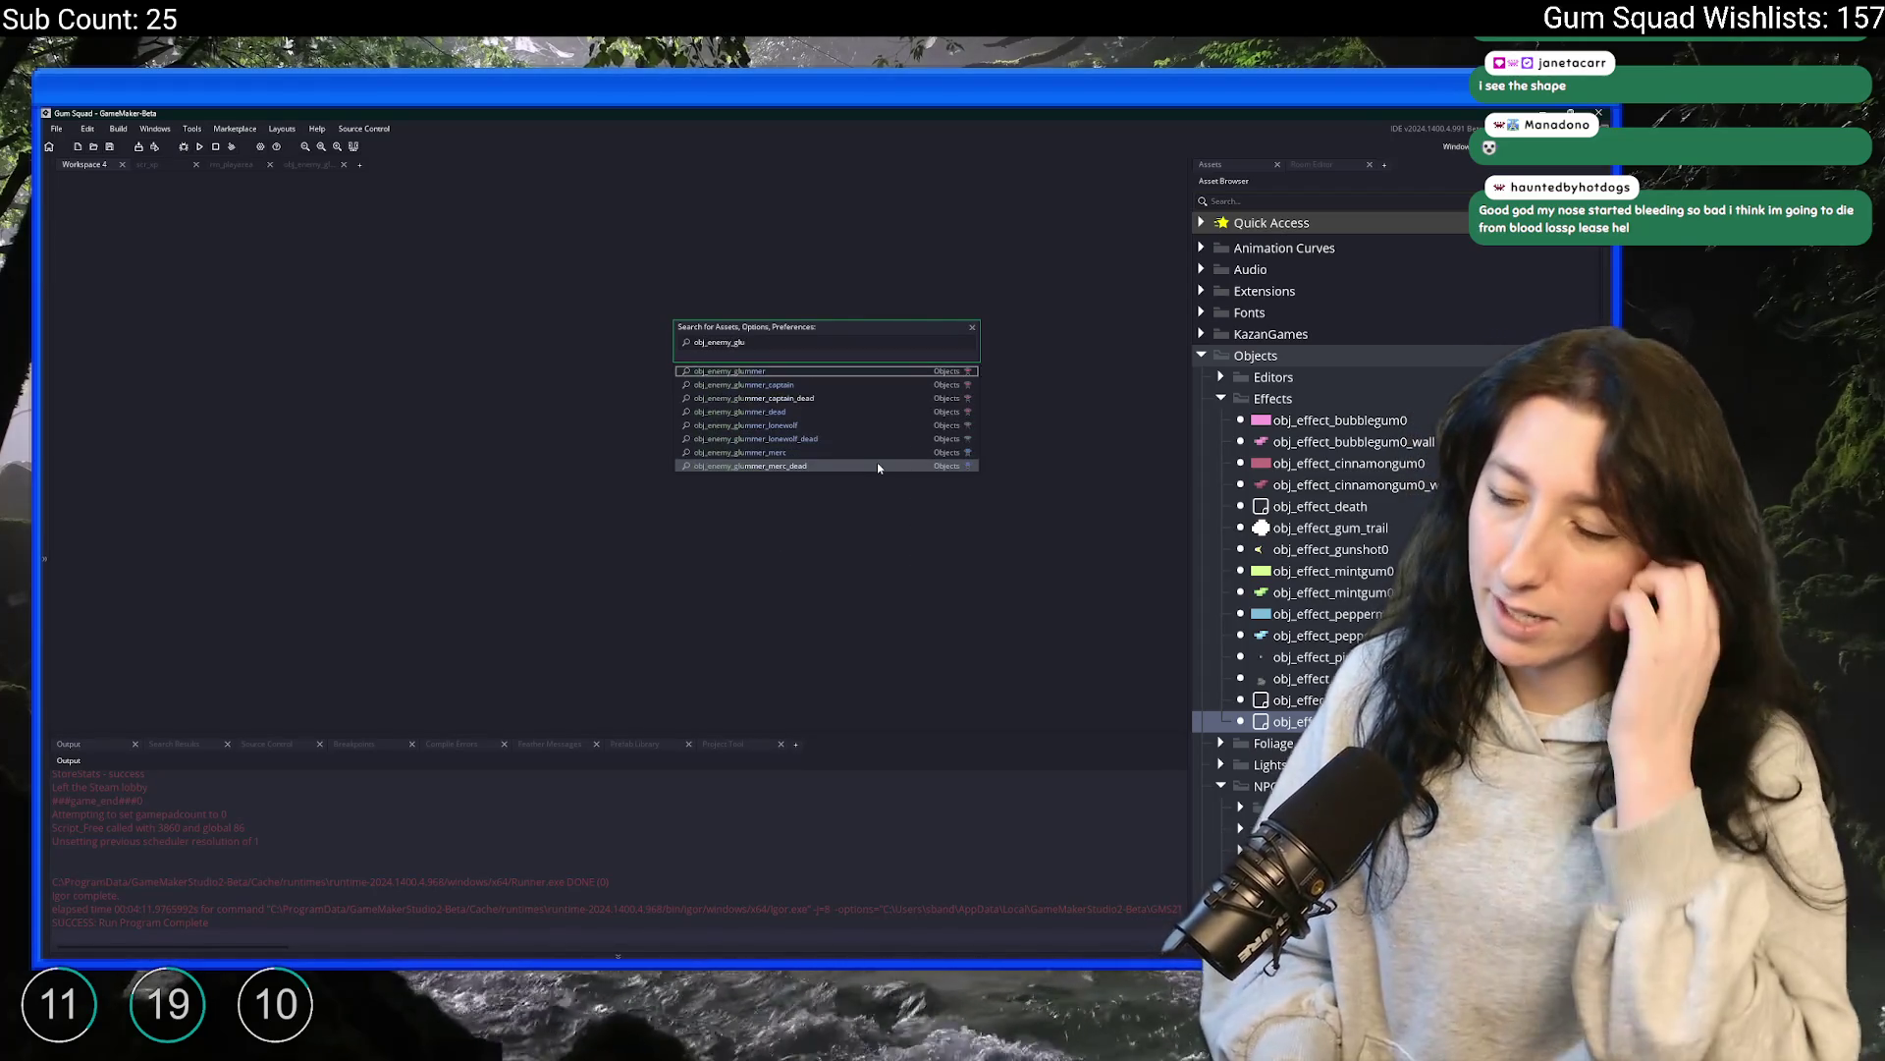
key(Return)
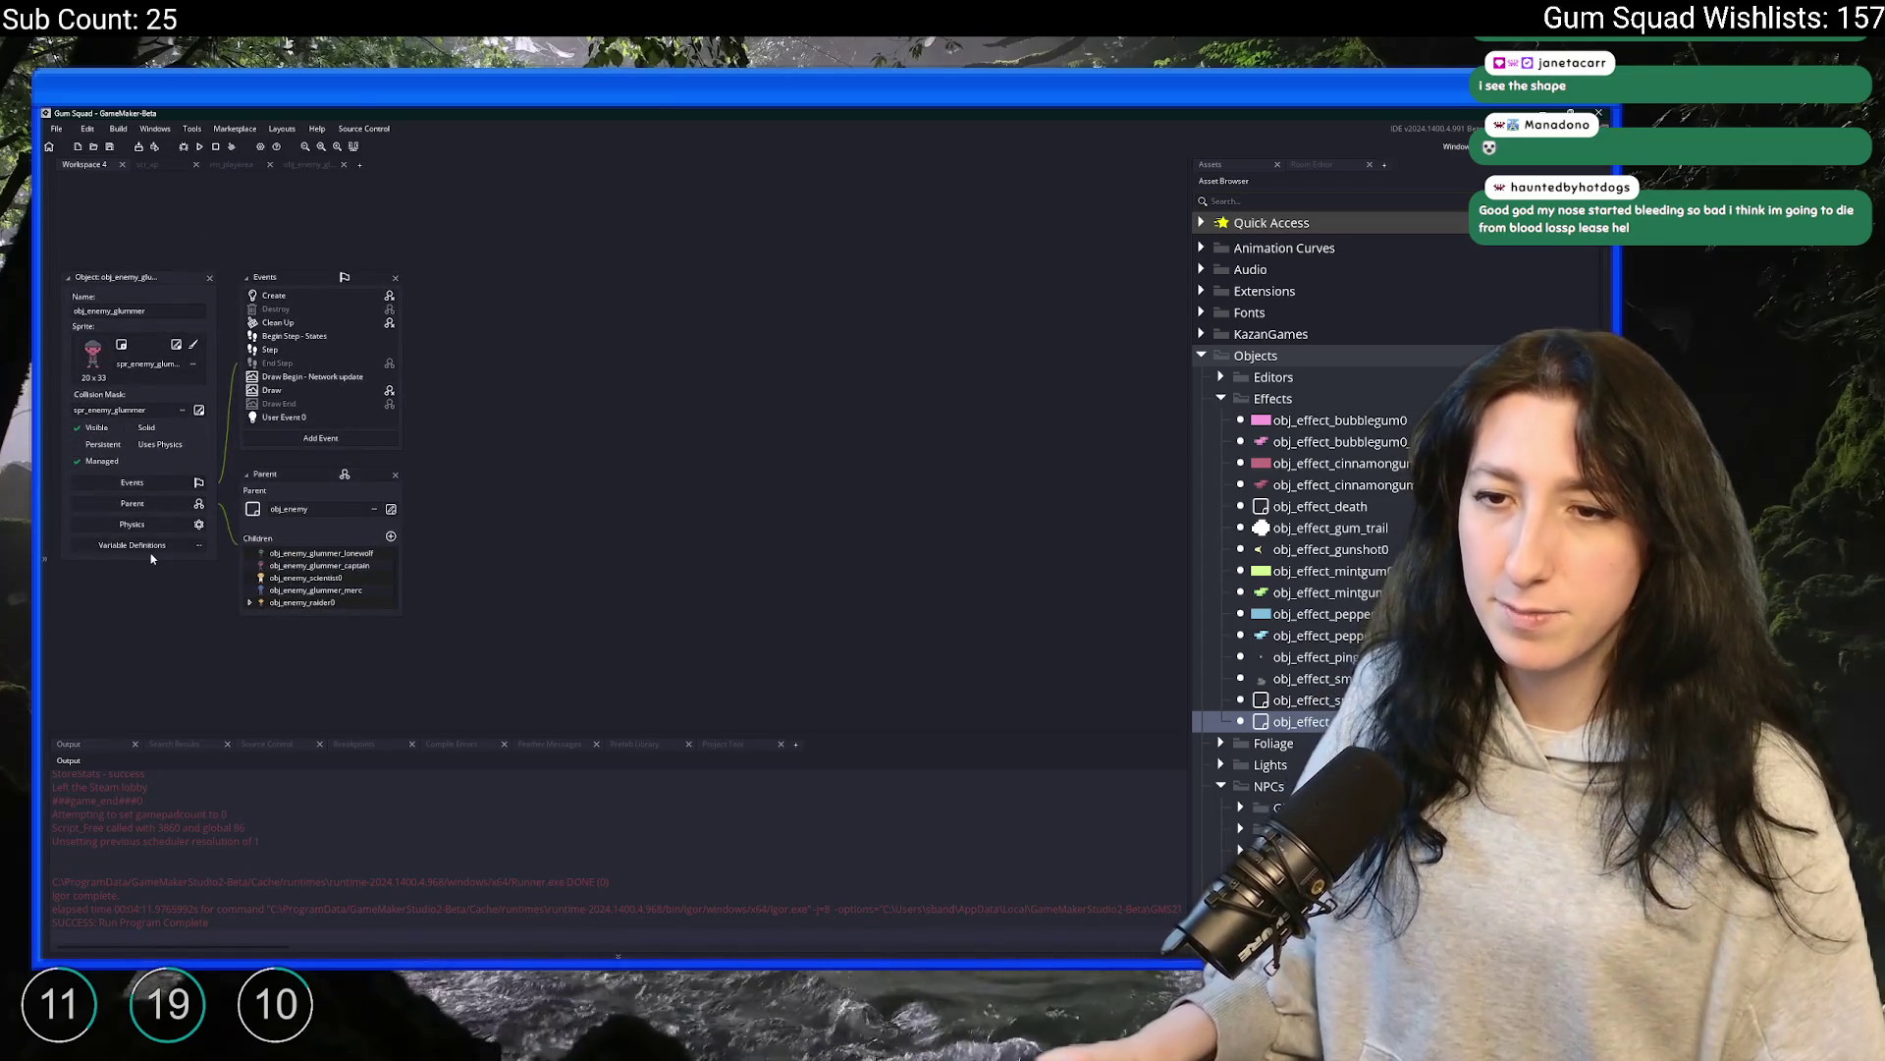
click(144, 547)
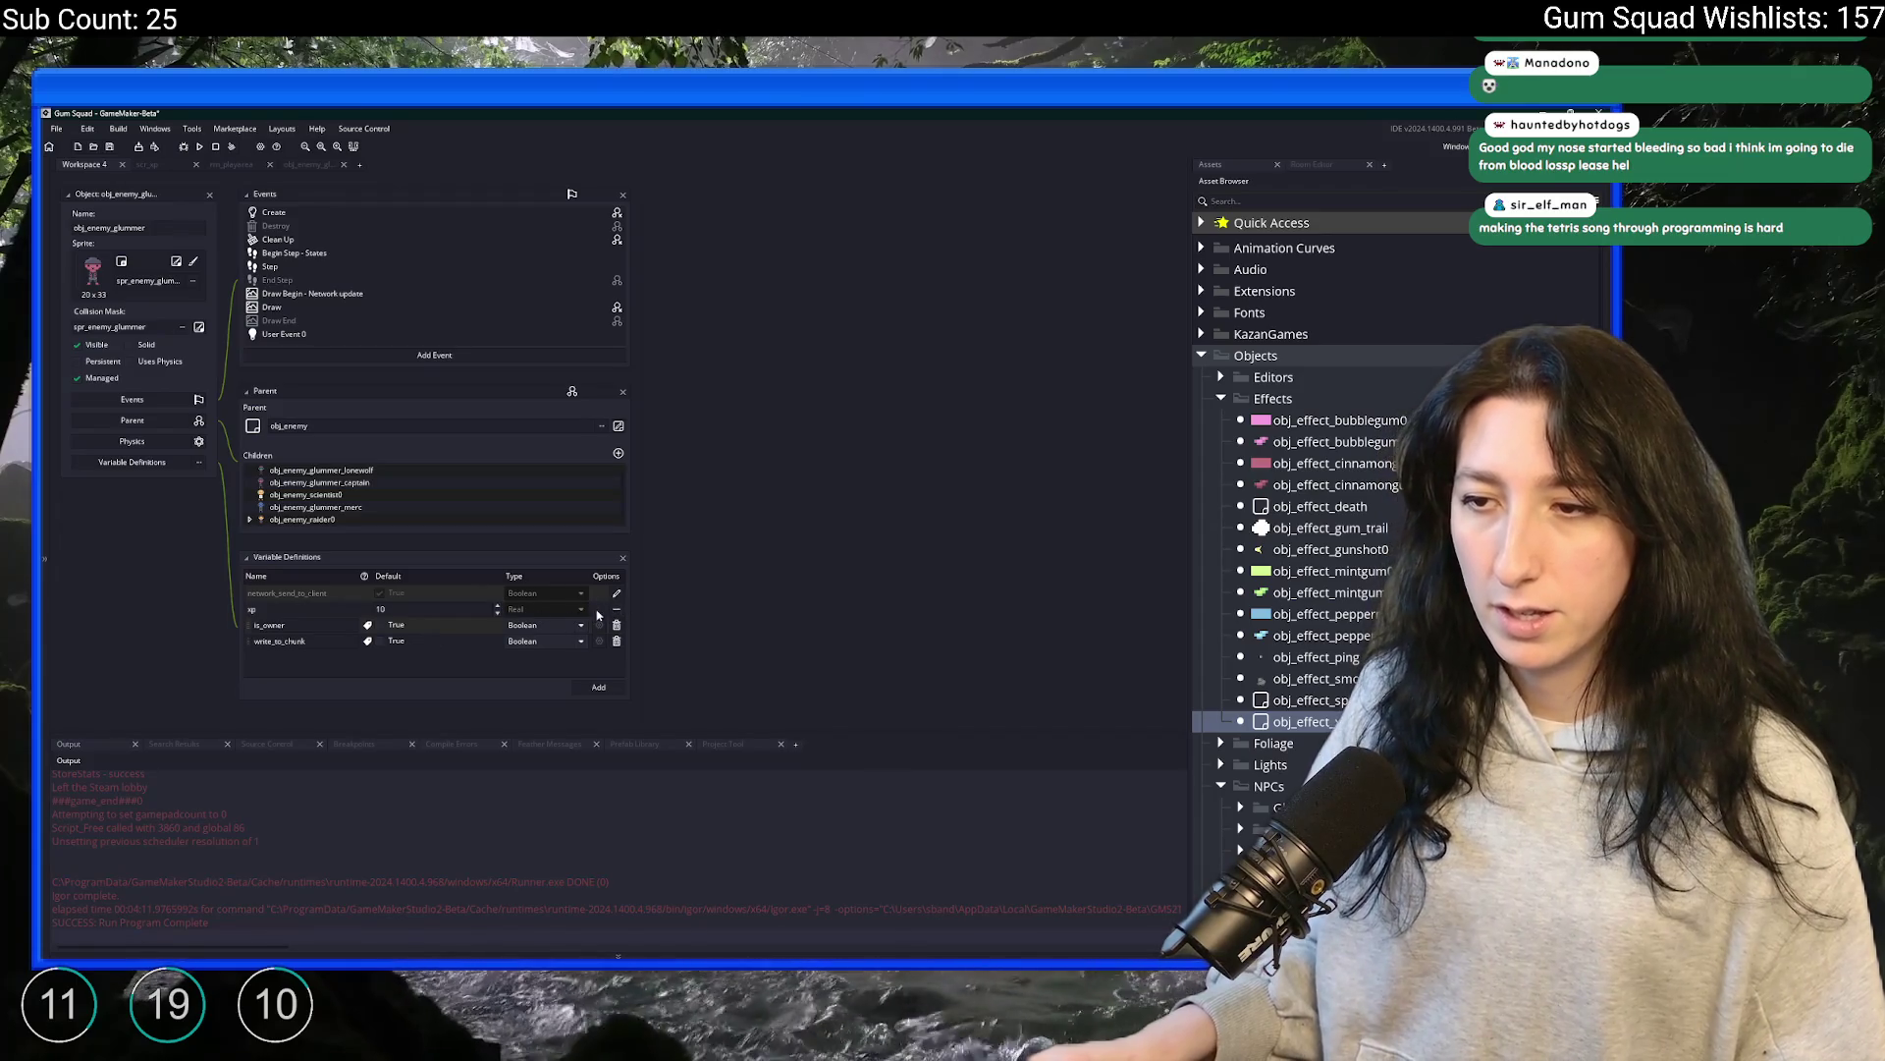
Search for obj_enemy with Ctrl+T and reopen it
key(ctrl+t)
text(enemy_)
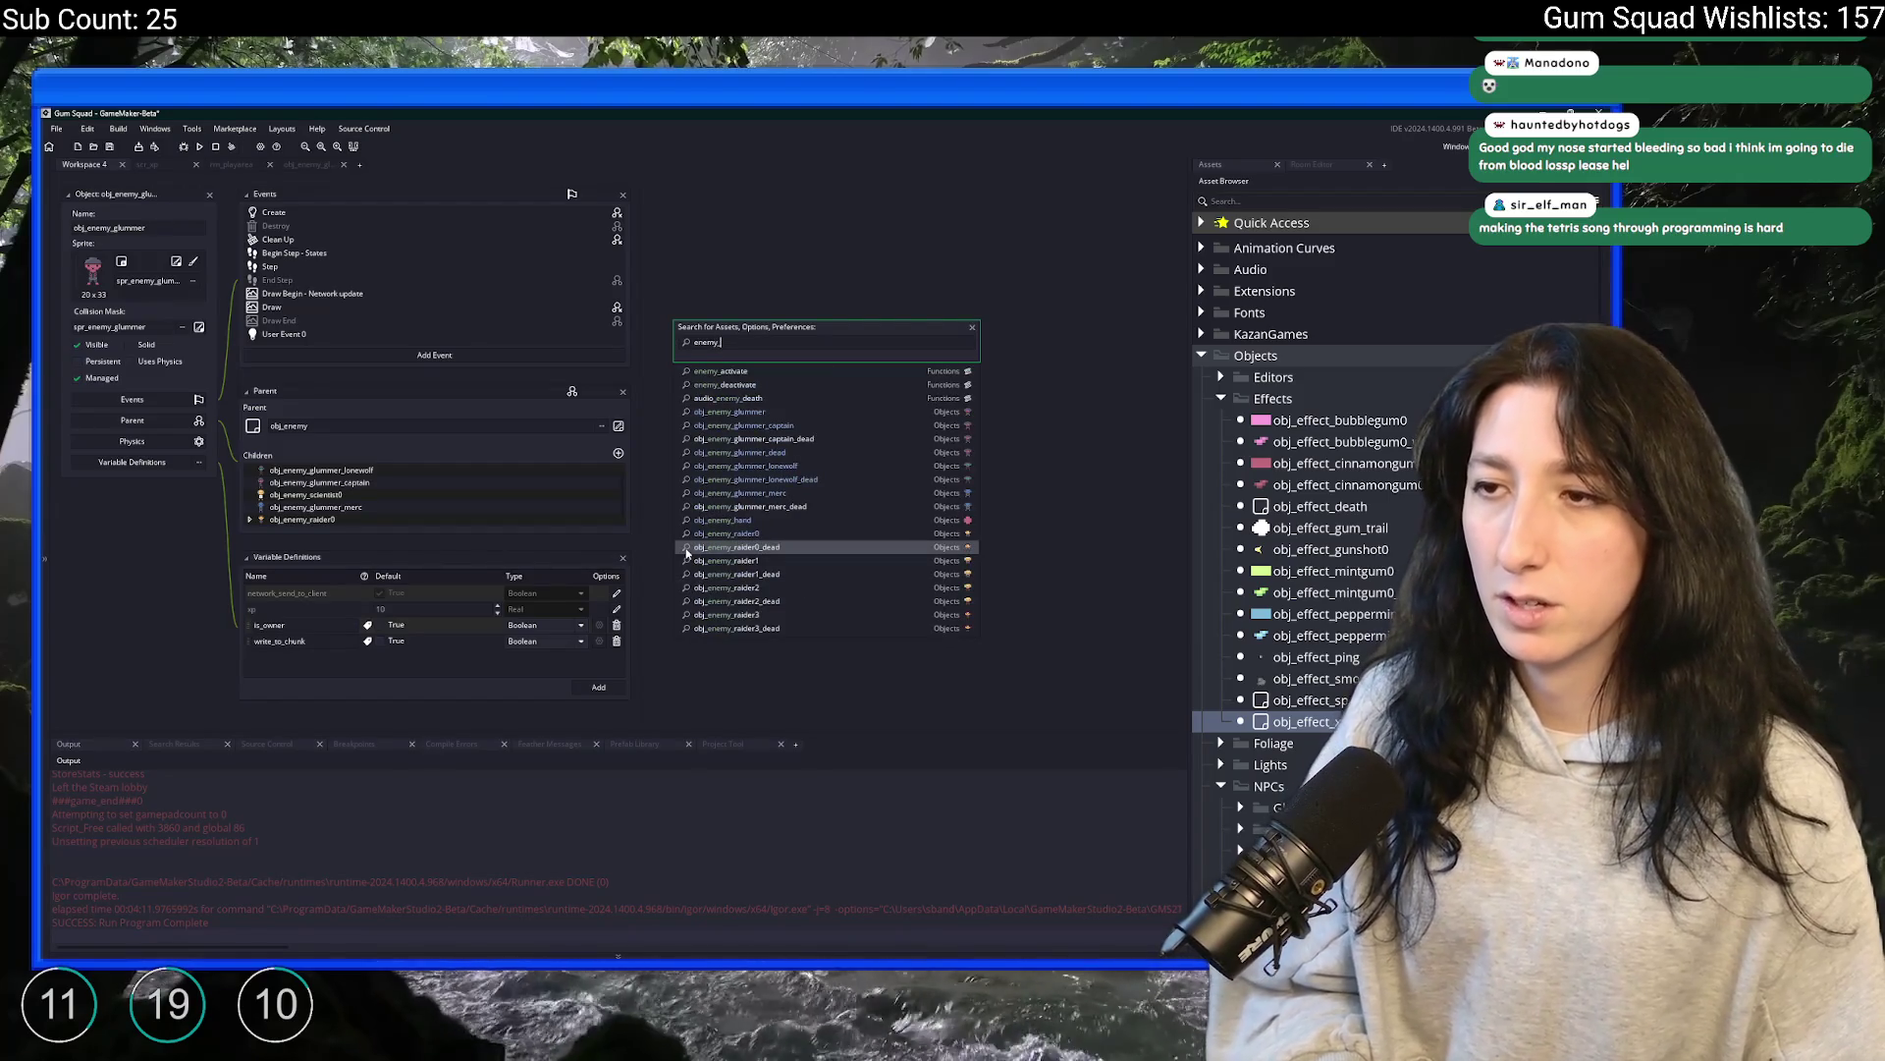
click(727, 560)
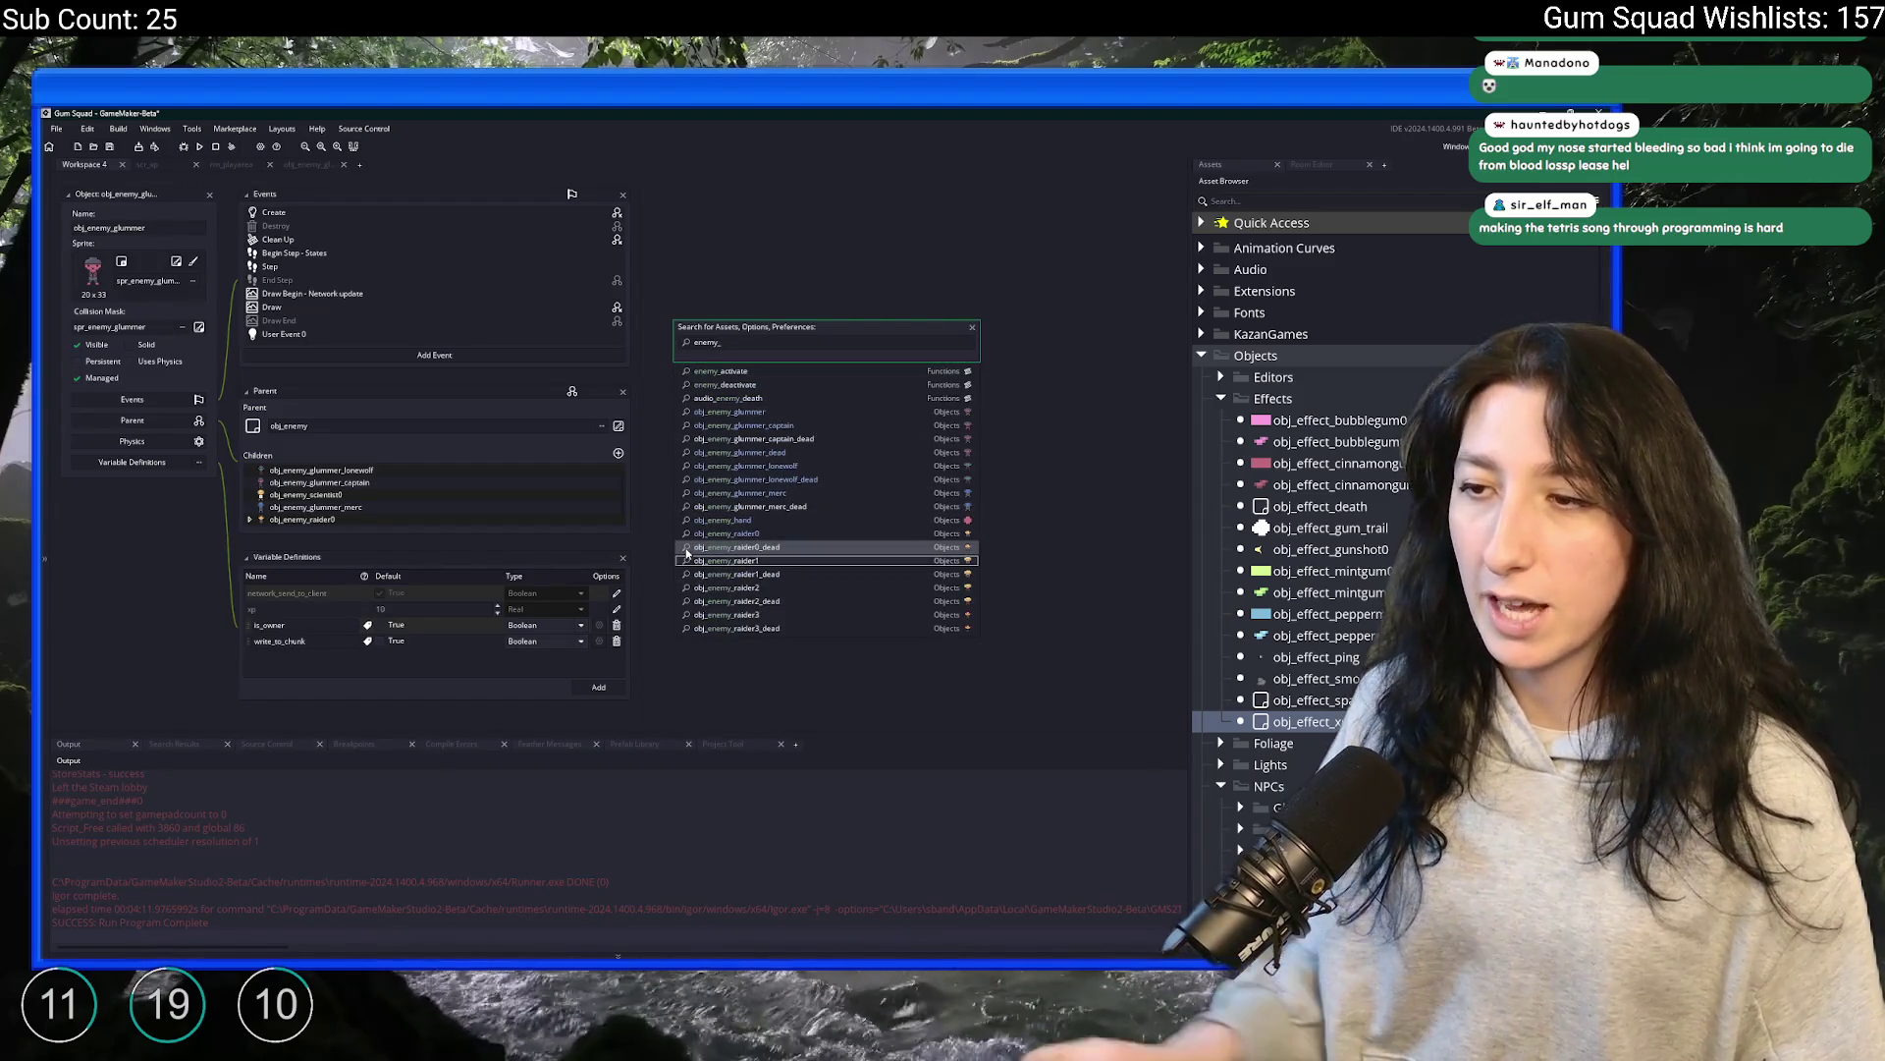
click(859, 345)
text(obj_ene)
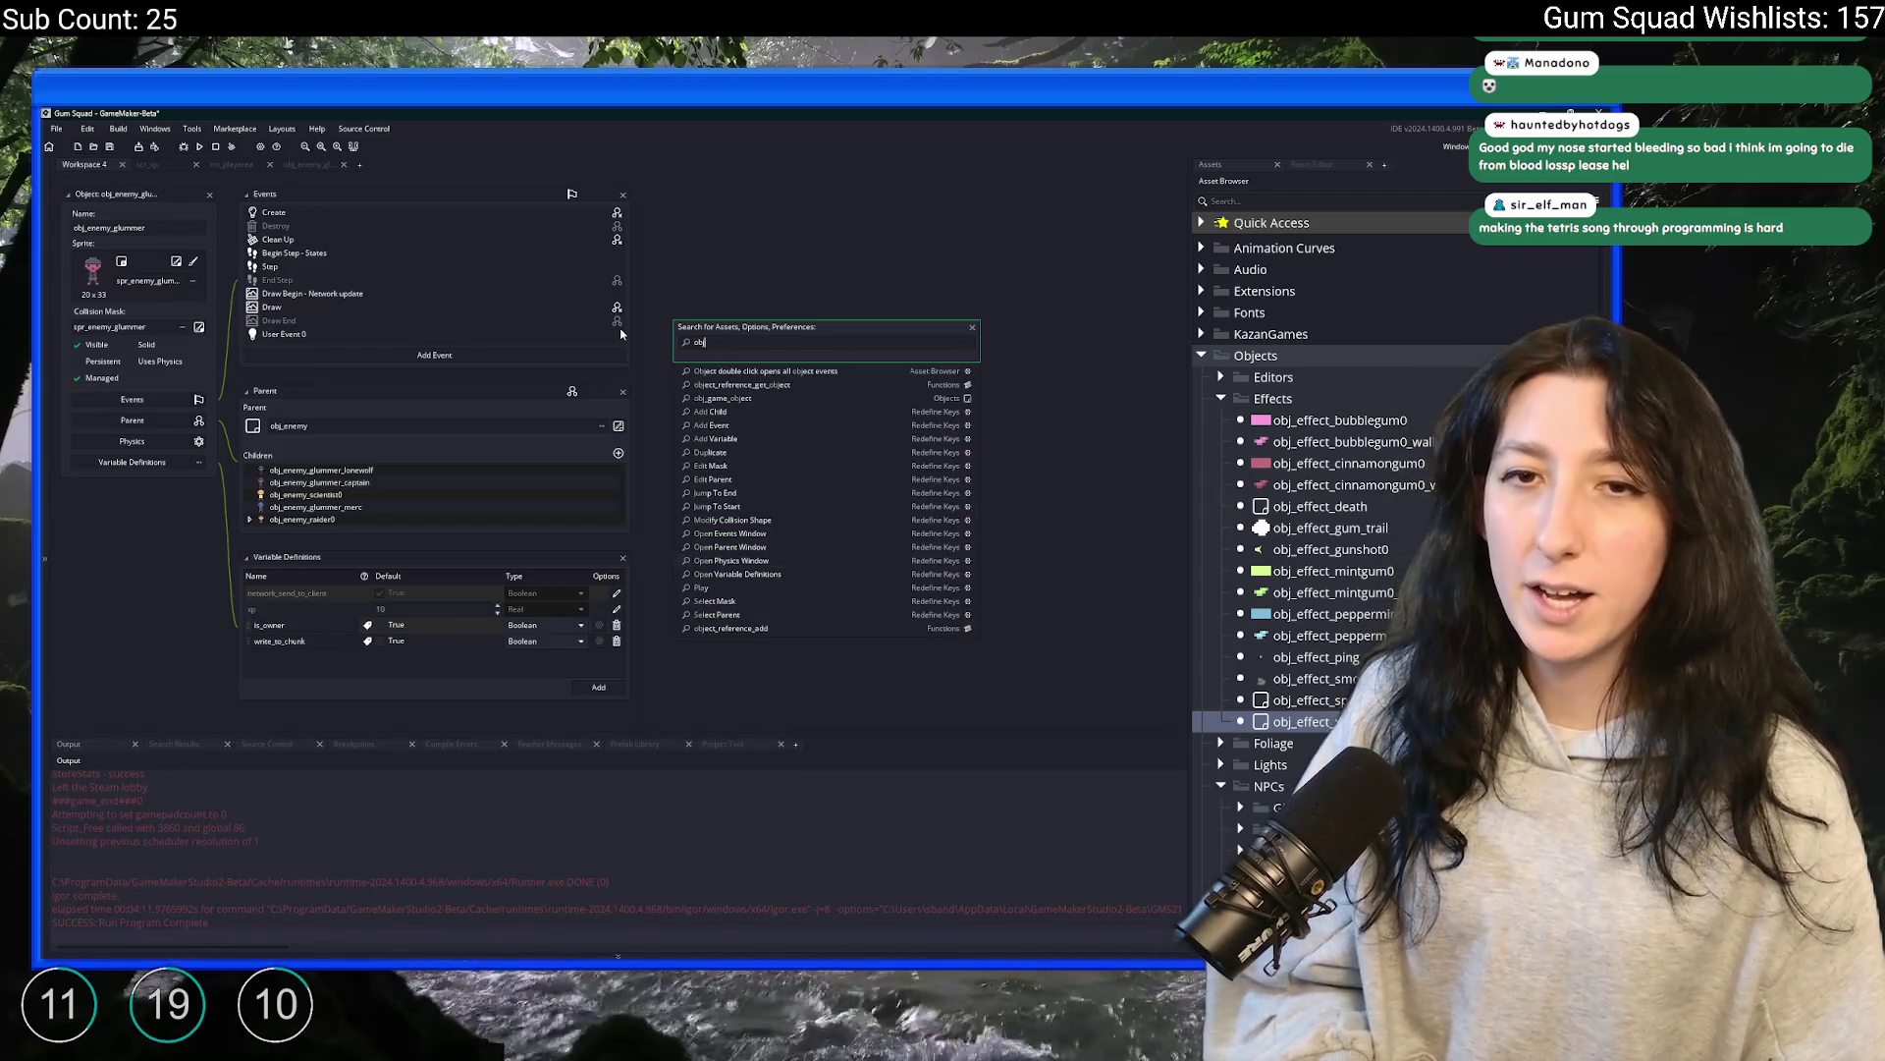
key(Return)
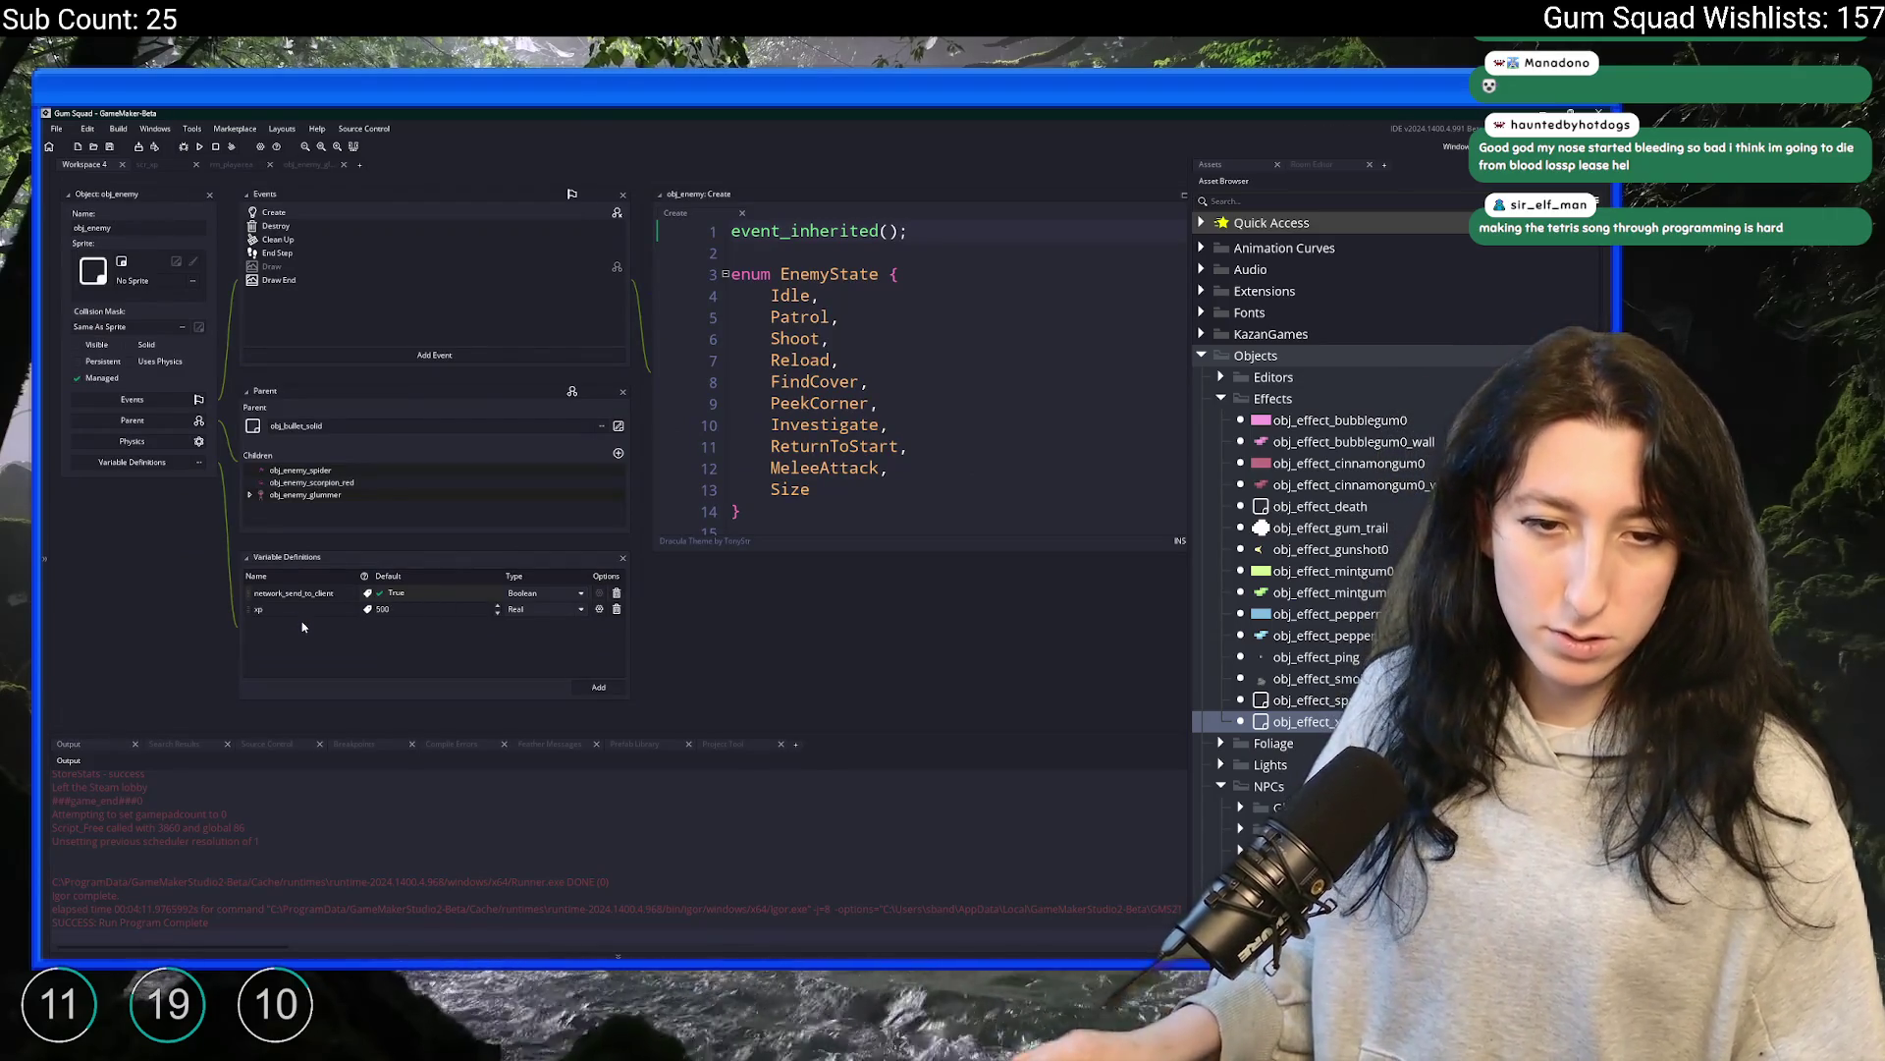
Confirm obj_enemy's xp default of 500 and arrange the workspace to show both enemy objects
key(Return)
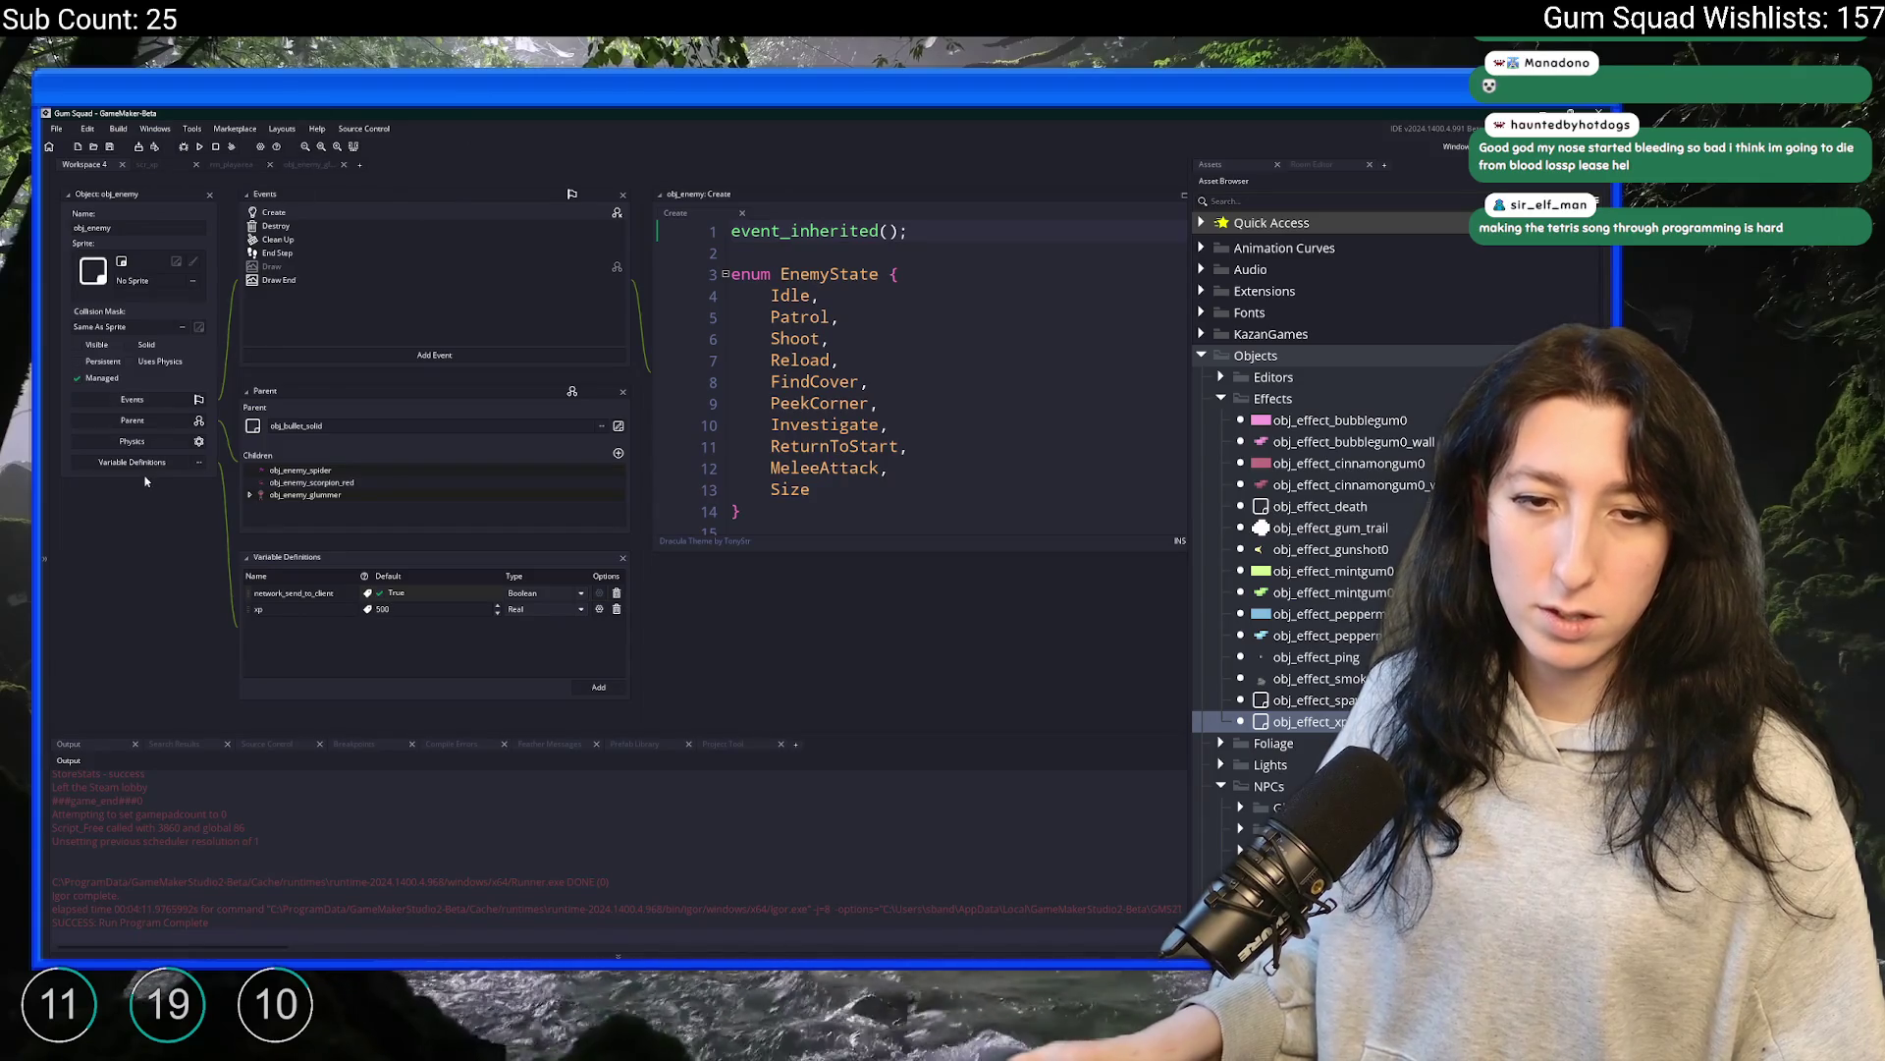
drag(90, 486, 202, 623)
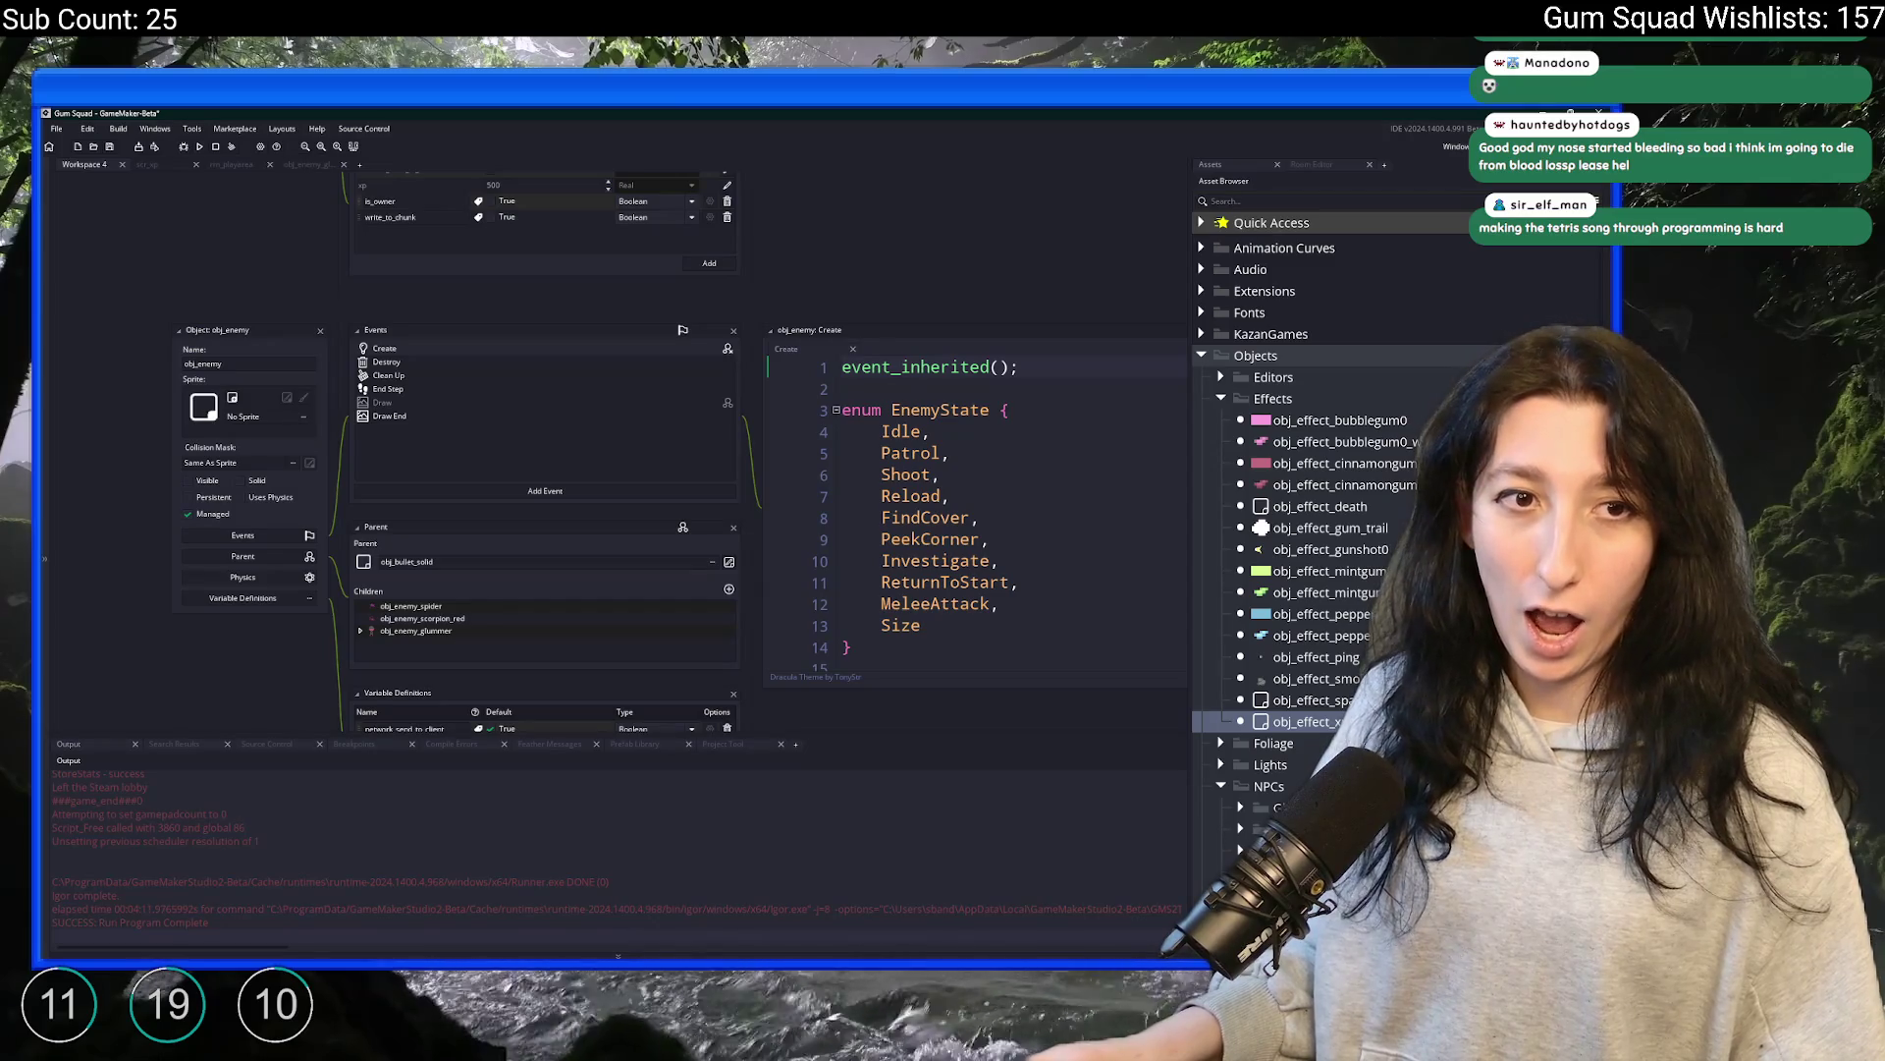
drag(286, 174, 370, 580)
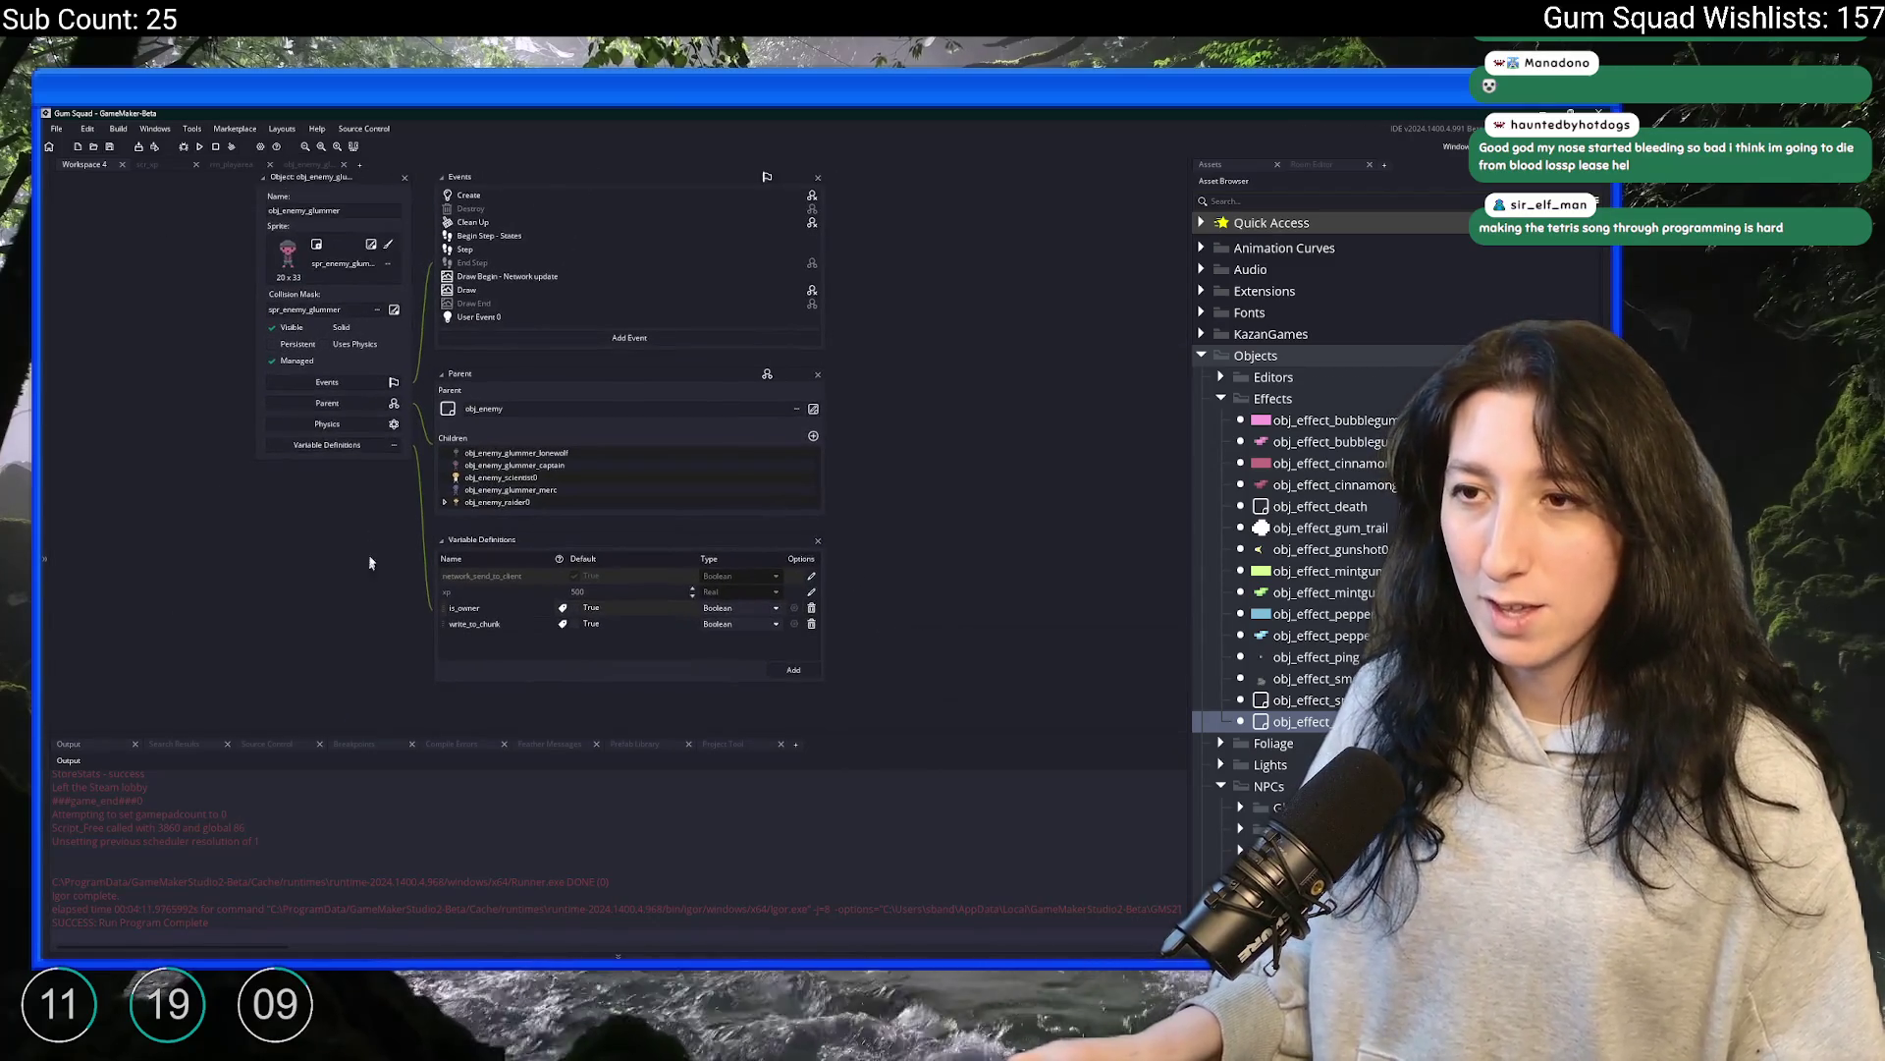
scroll(363, 570, down, 3)
drag(364, 461, 350, 514)
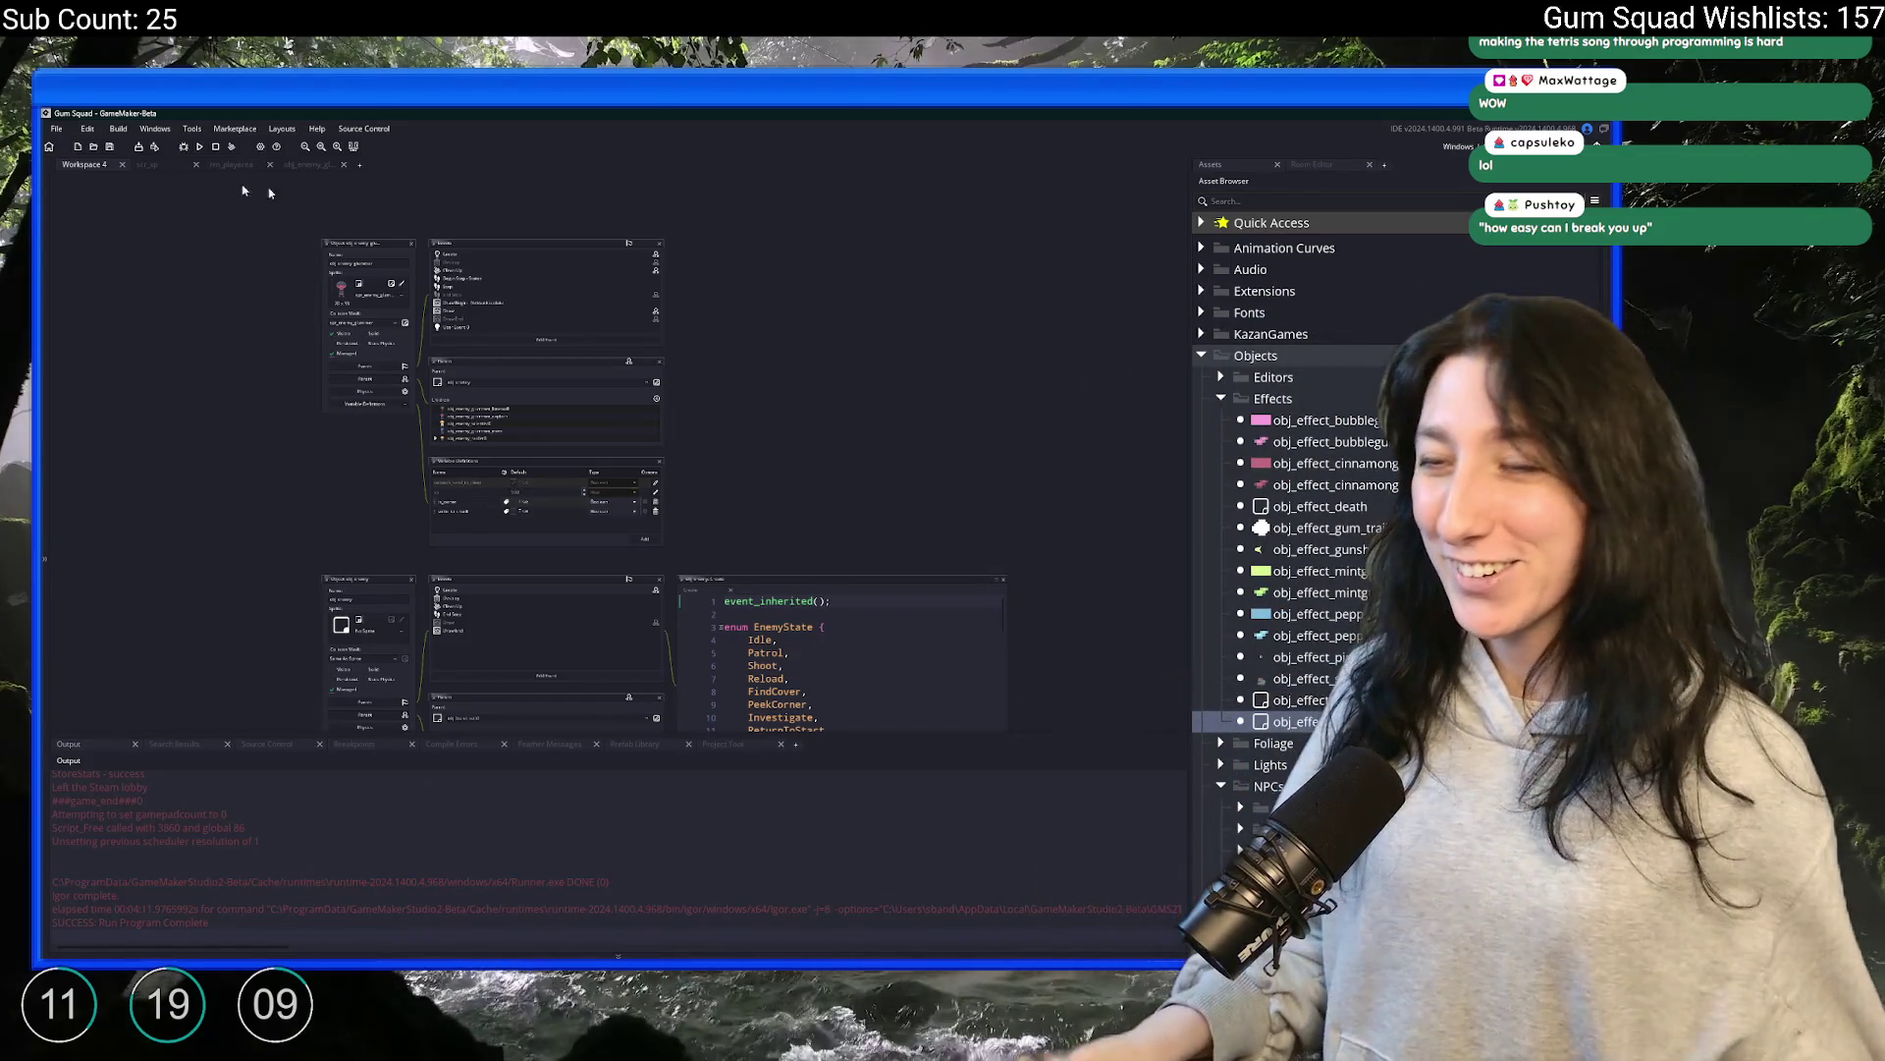
Open obj_effect_xp_levelup's Draw GUI Begin code and compare it with obj_effect_xp_gain's Draw GUI Begin code
scroll(752, 416, up, 2)
scroll(550, 408, down, 3)
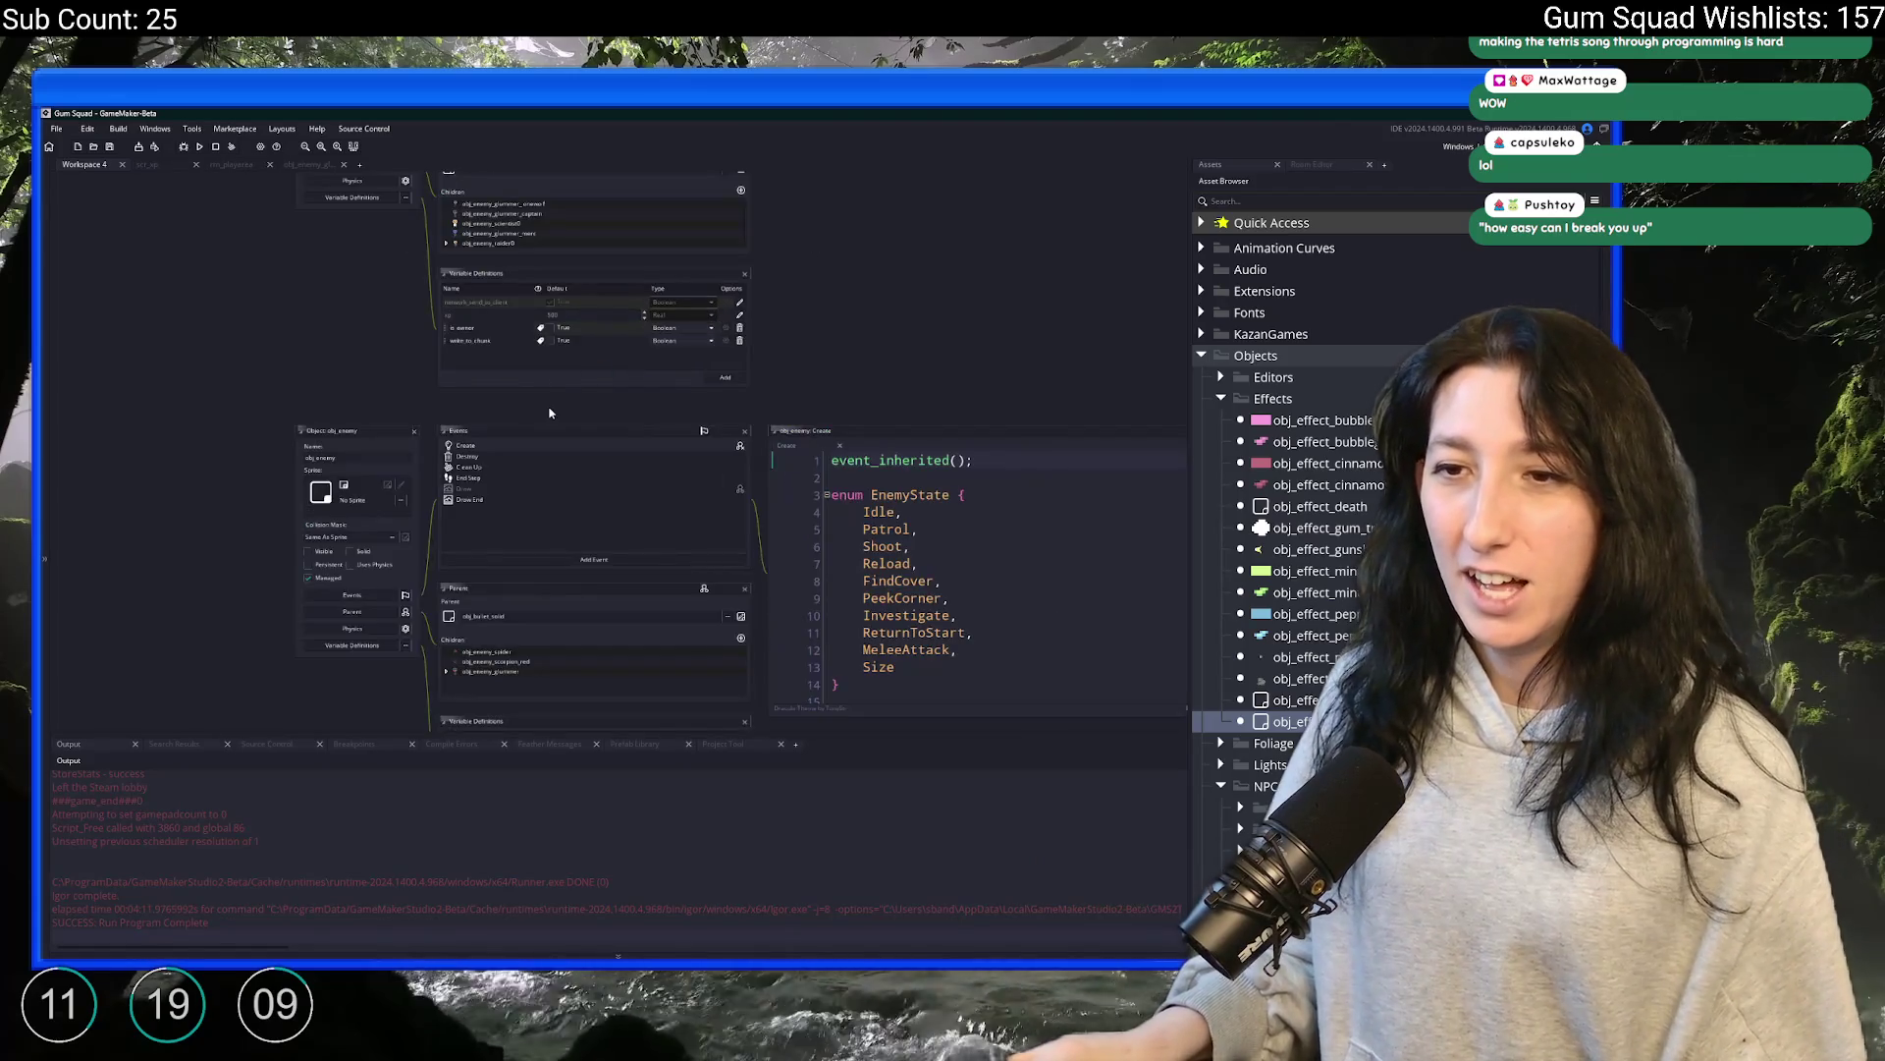
key(ctrl+t)
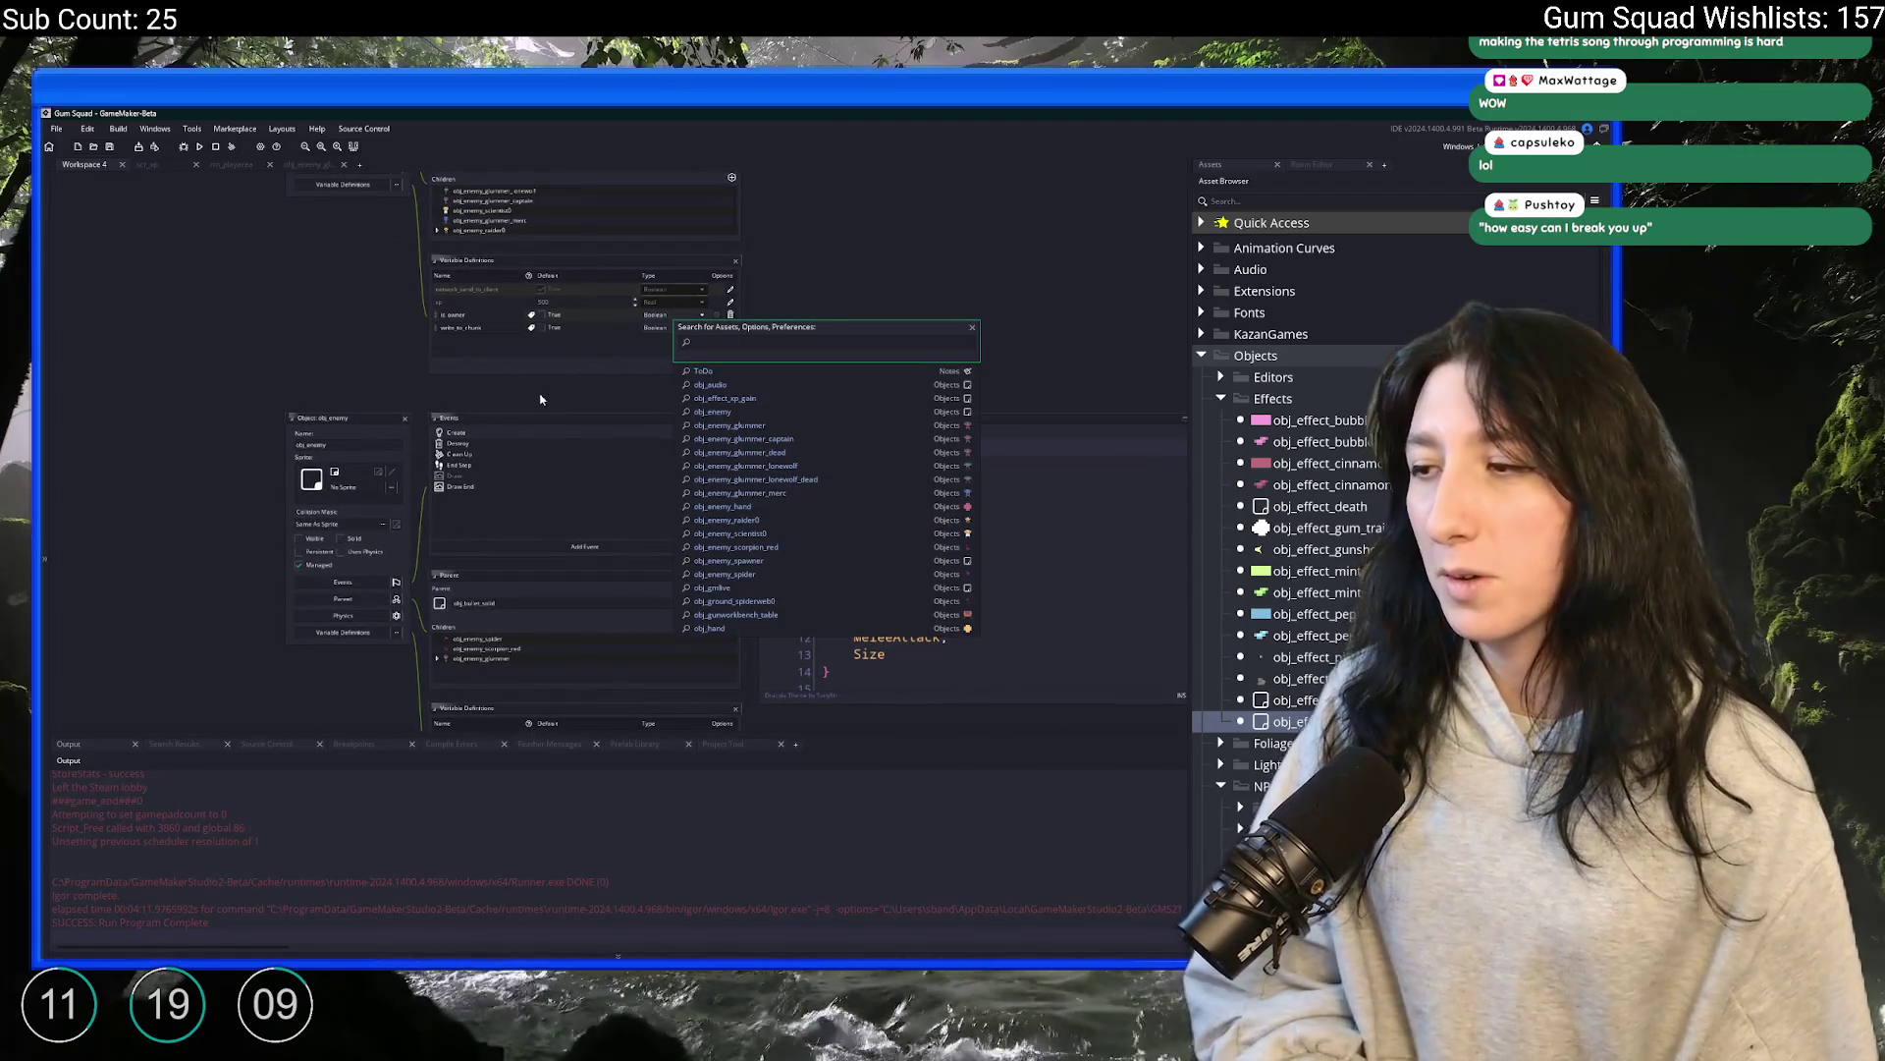
key(Escape)
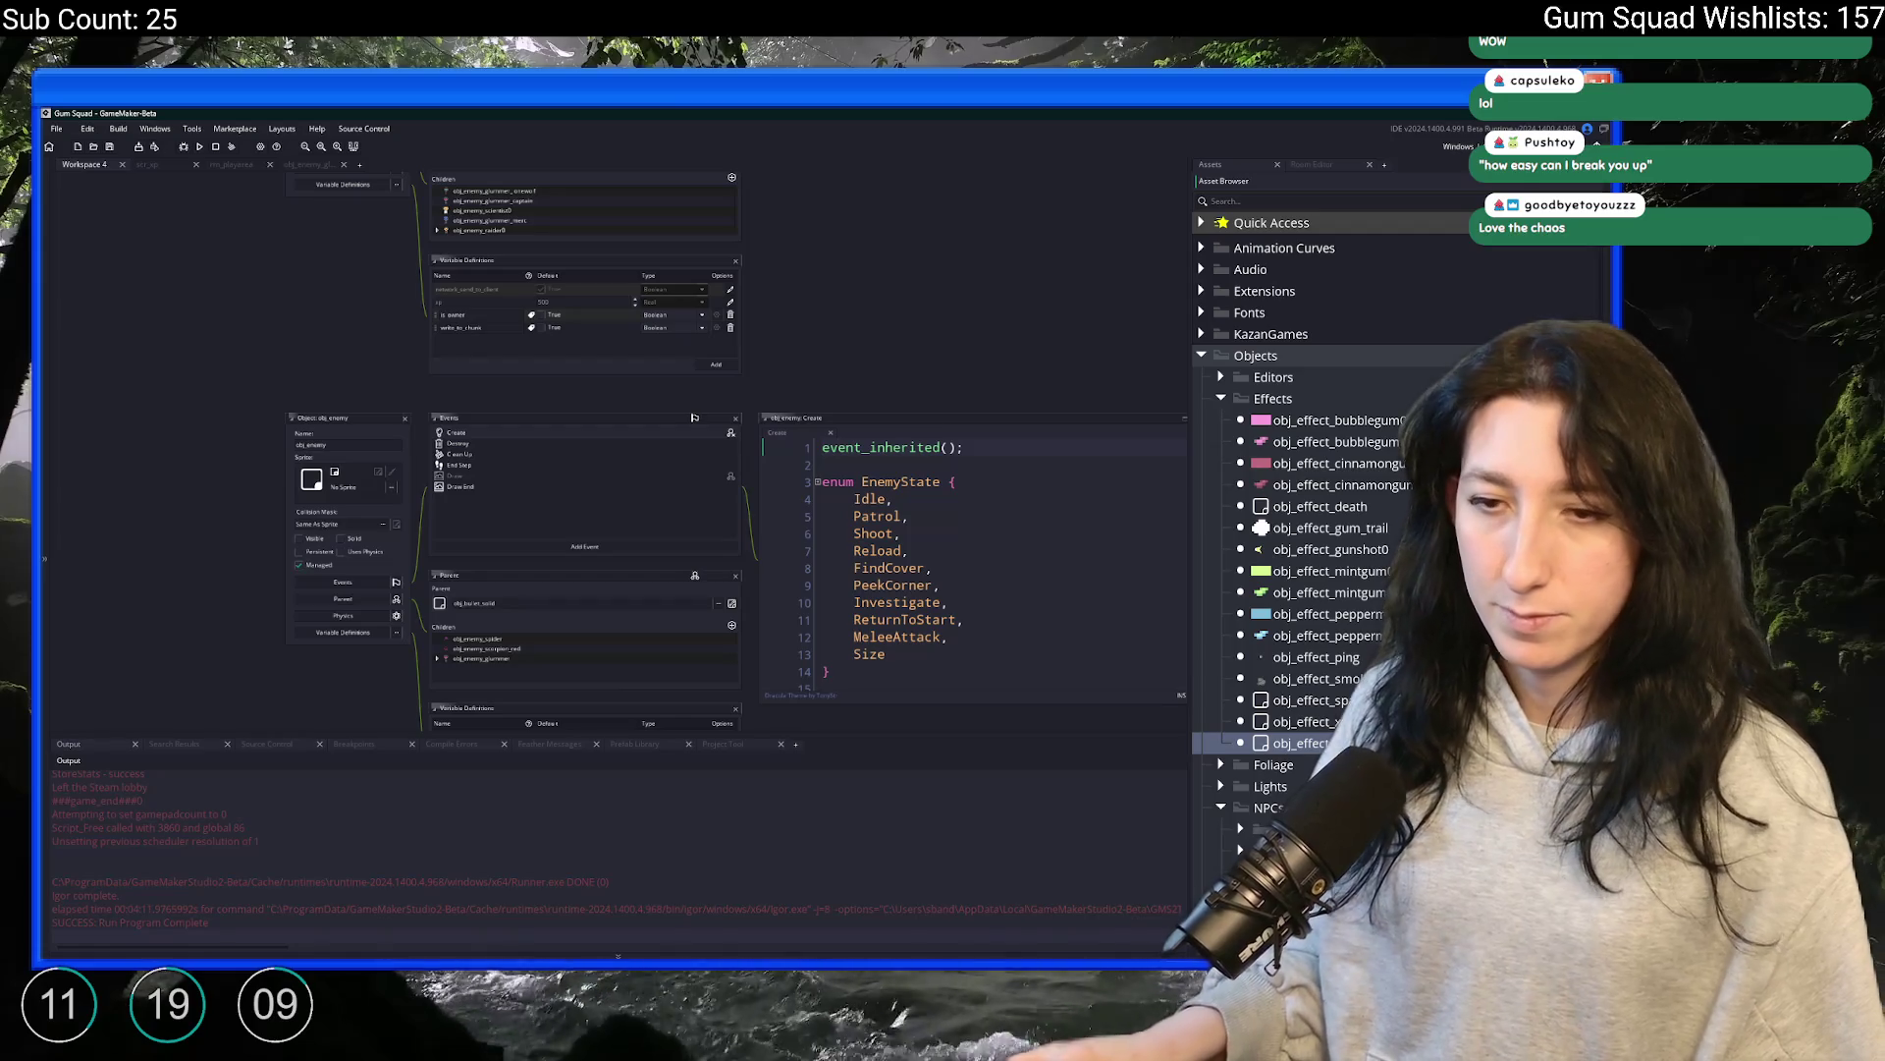
double_click(334, 336)
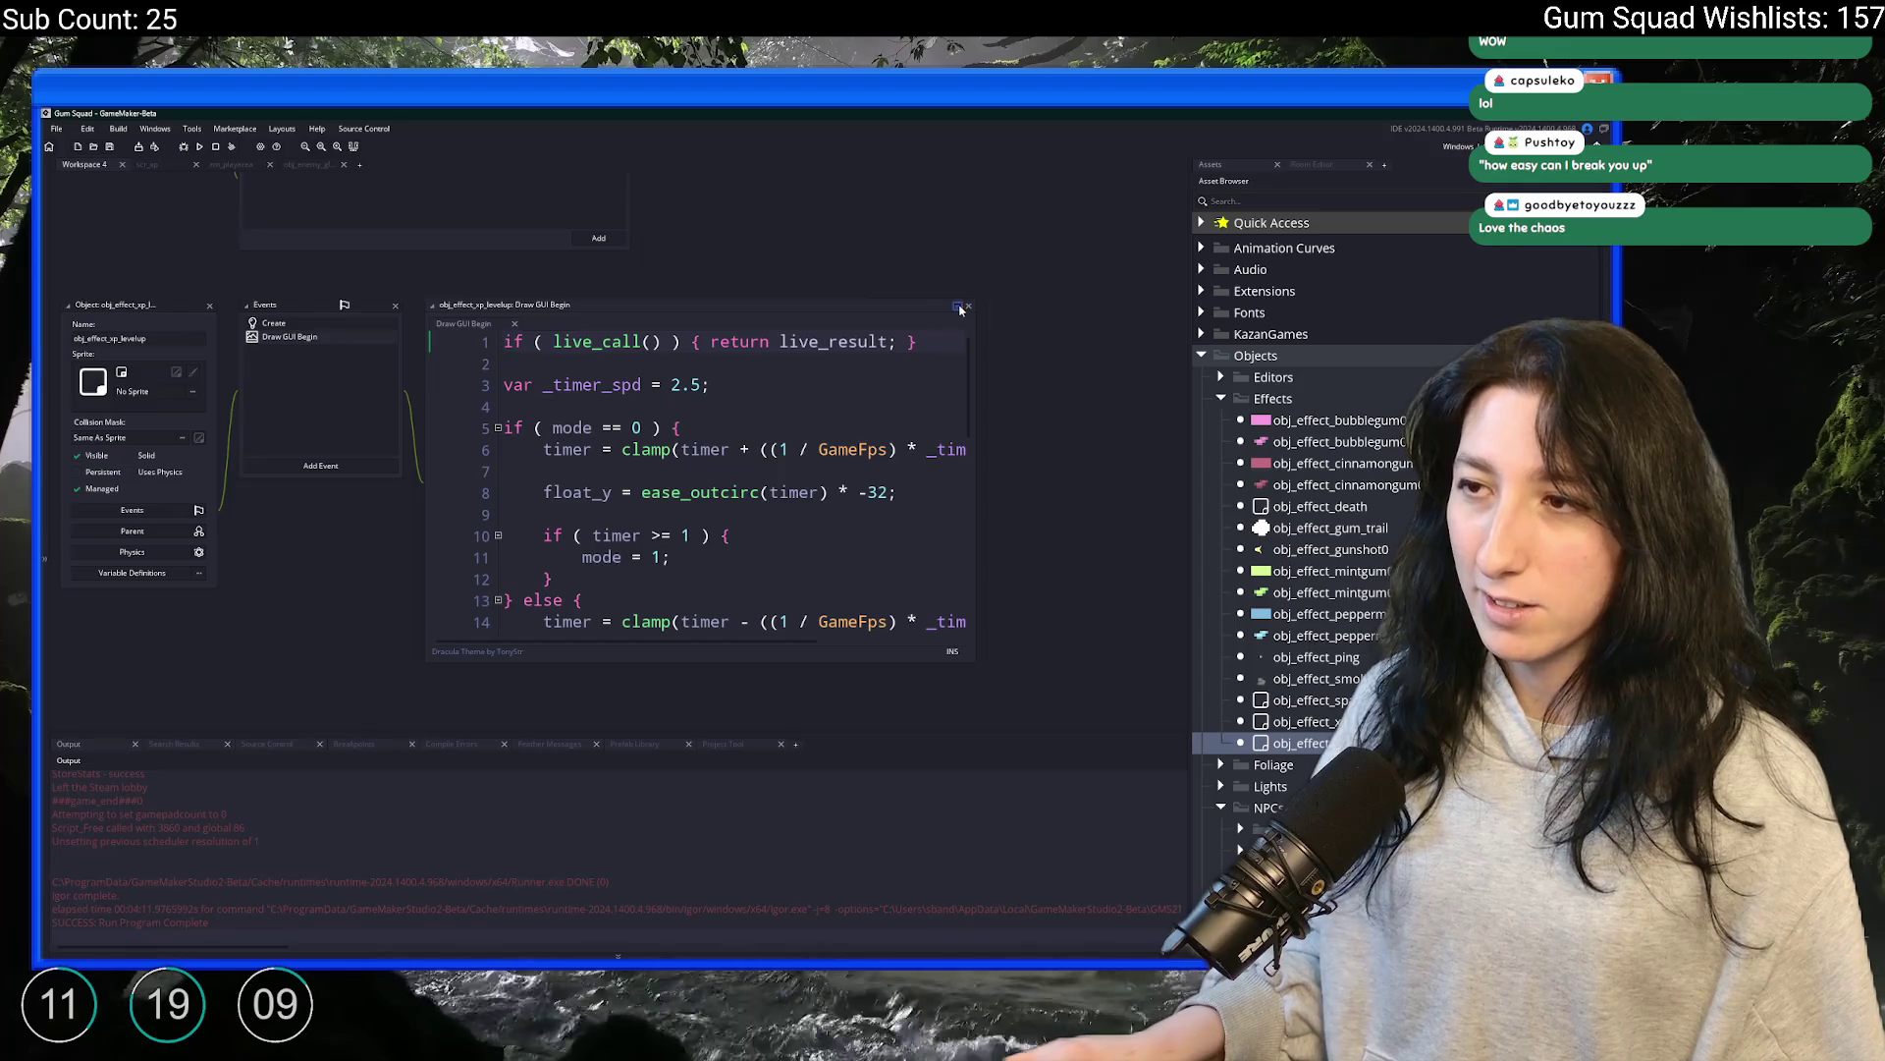
double_click(1301, 721)
double_click(390, 510)
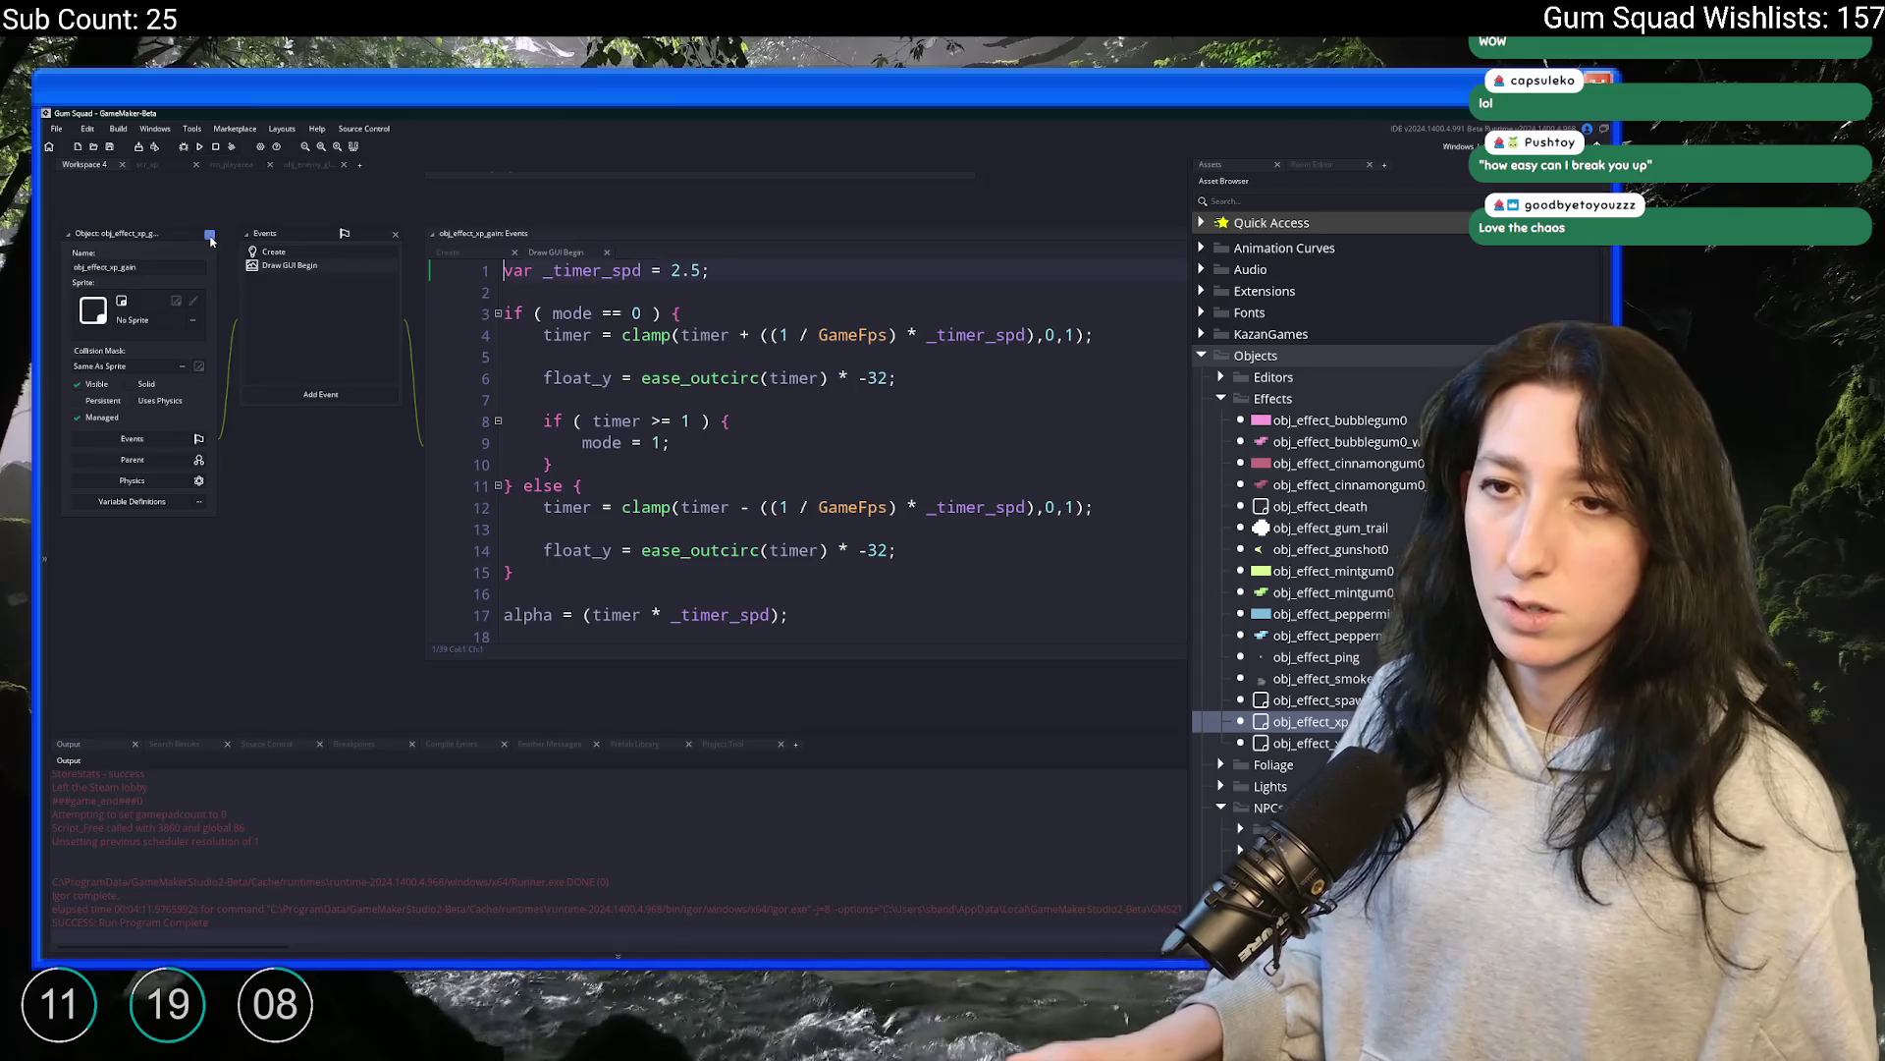
Close the obj_effect_xp_gain editors and maximize the level-up Draw GUI Begin code window
click(209, 234)
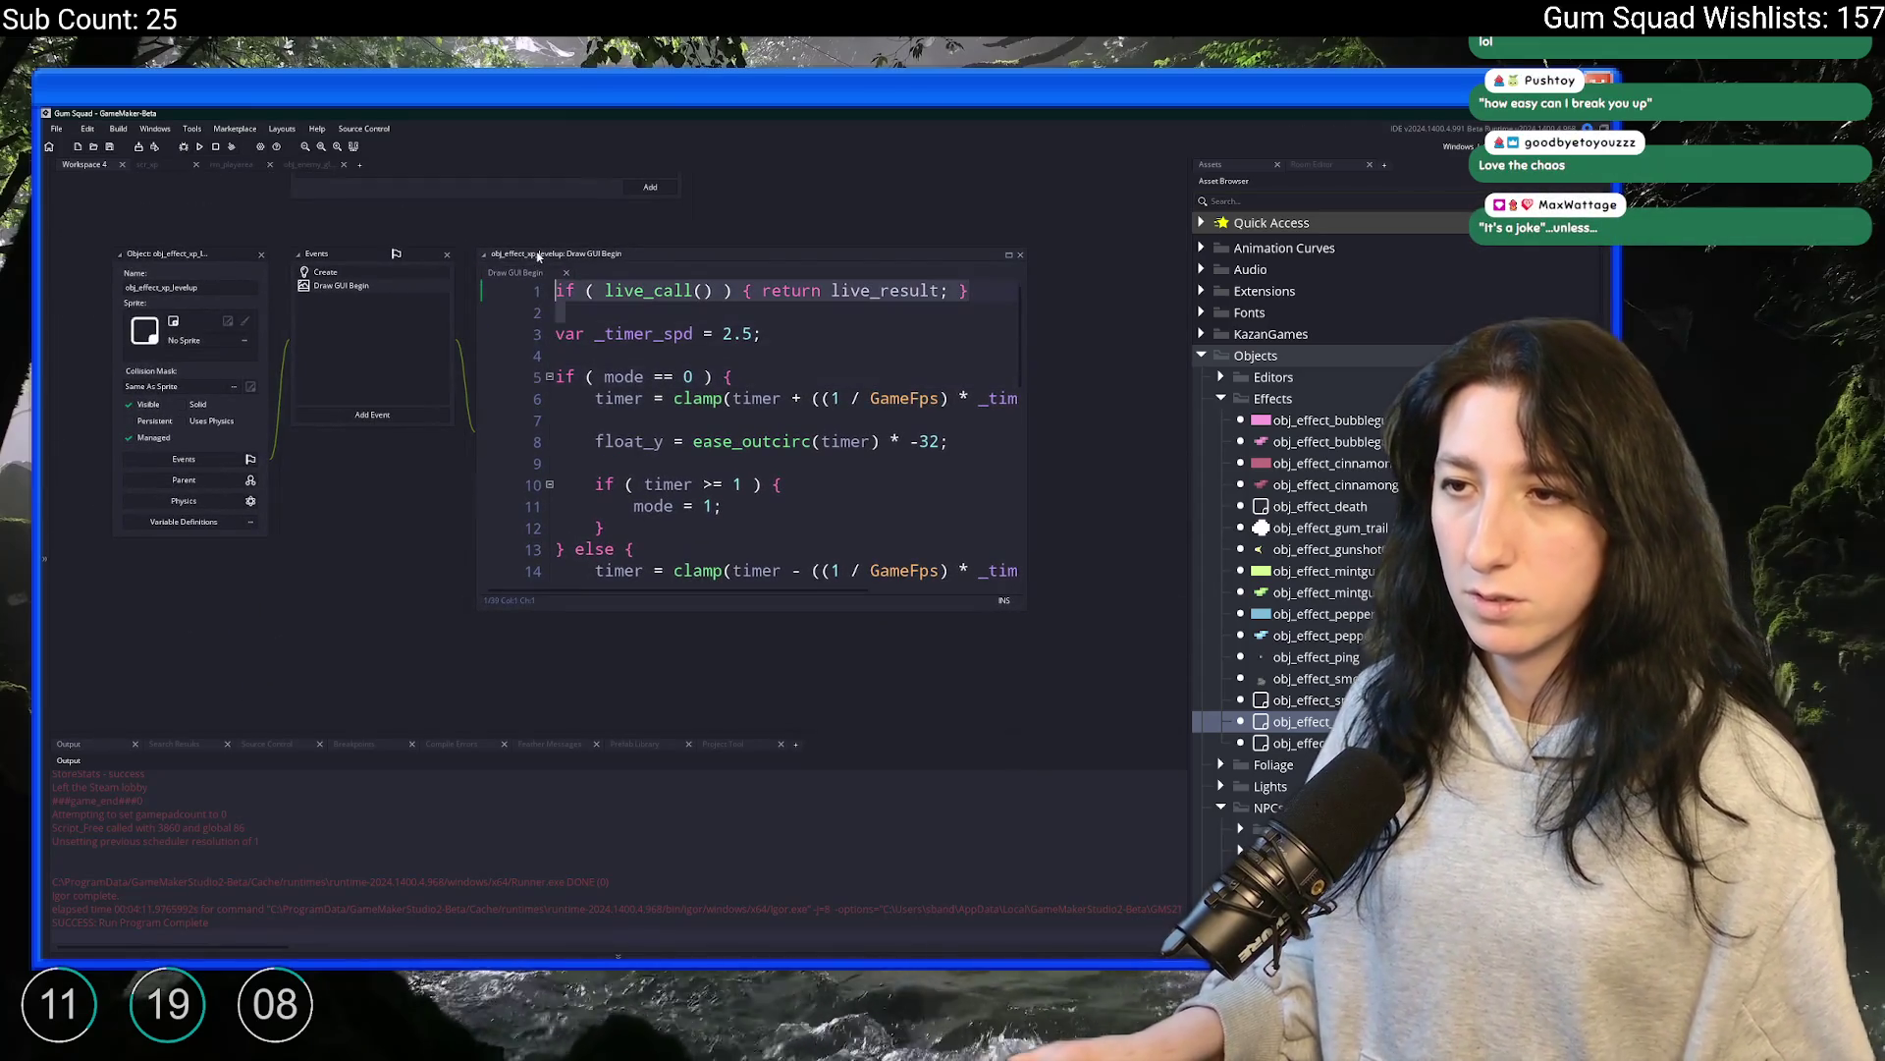
scroll(557, 339, down, 1)
click(433, 271)
click(426, 286)
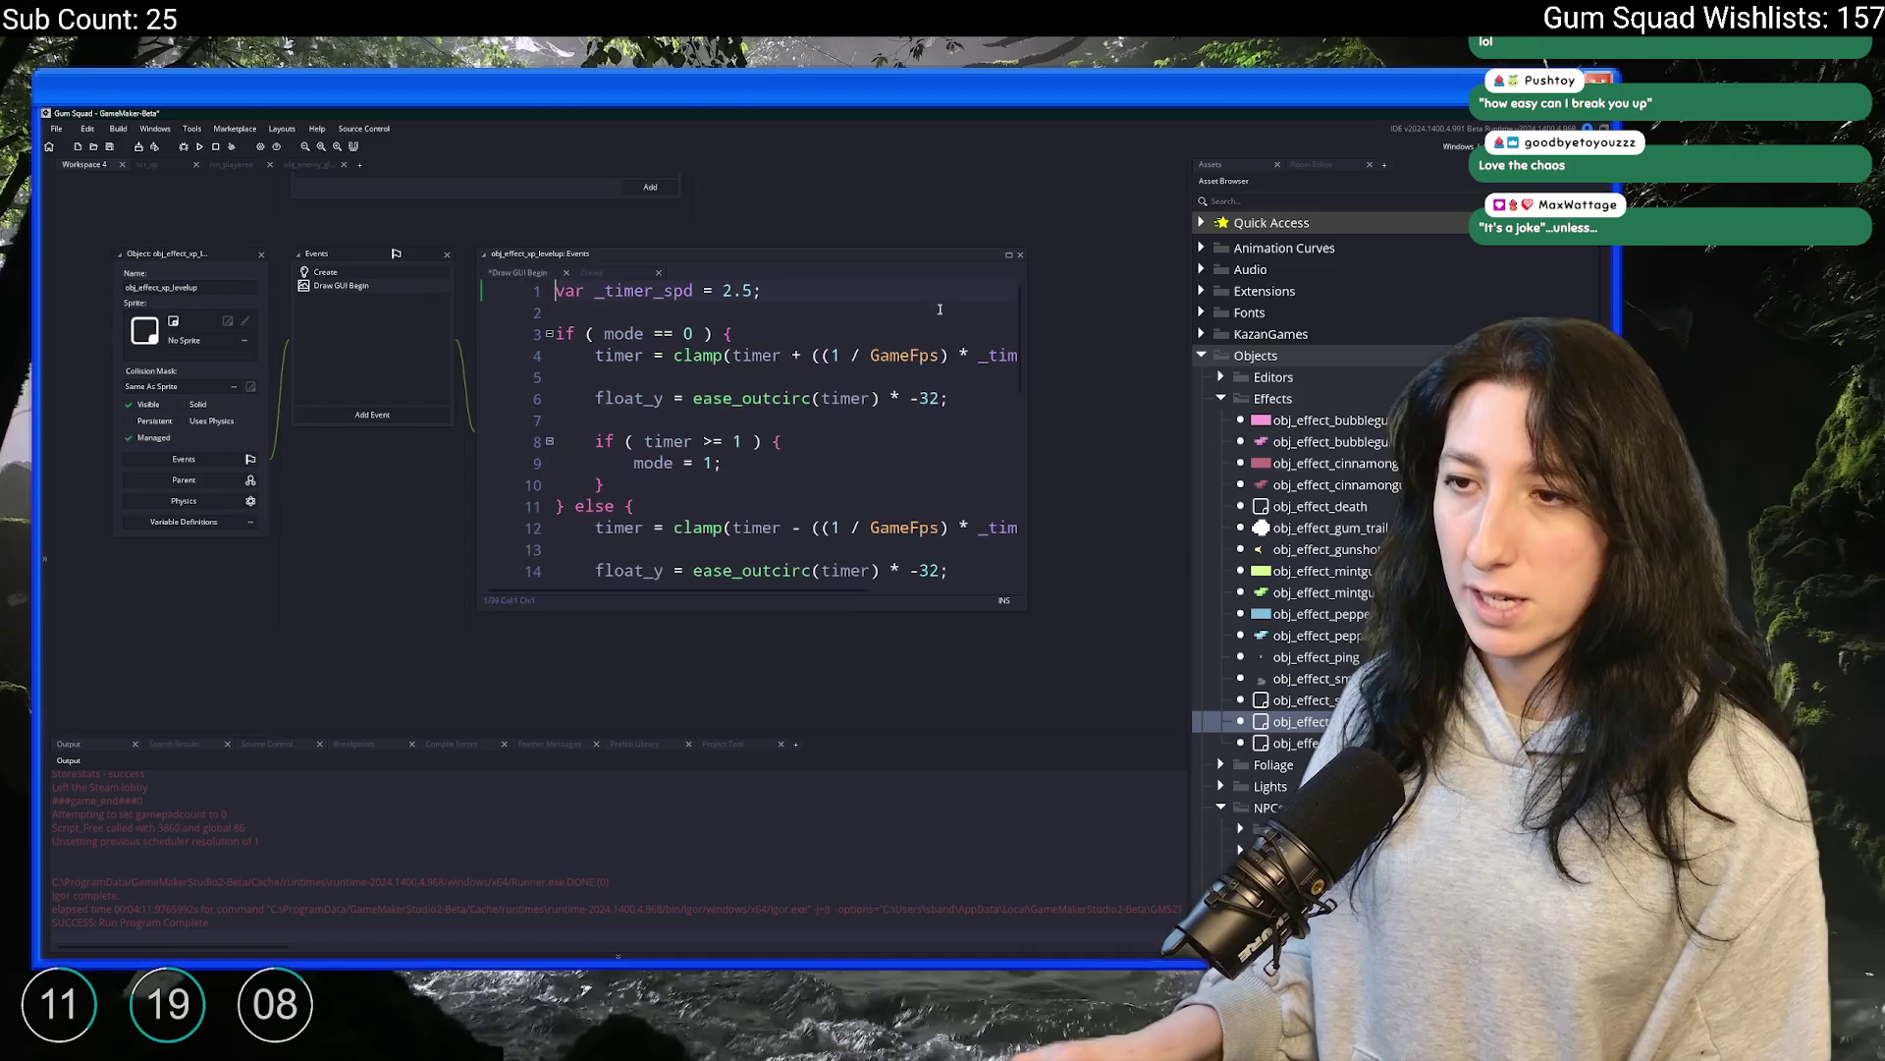
click(726, 293)
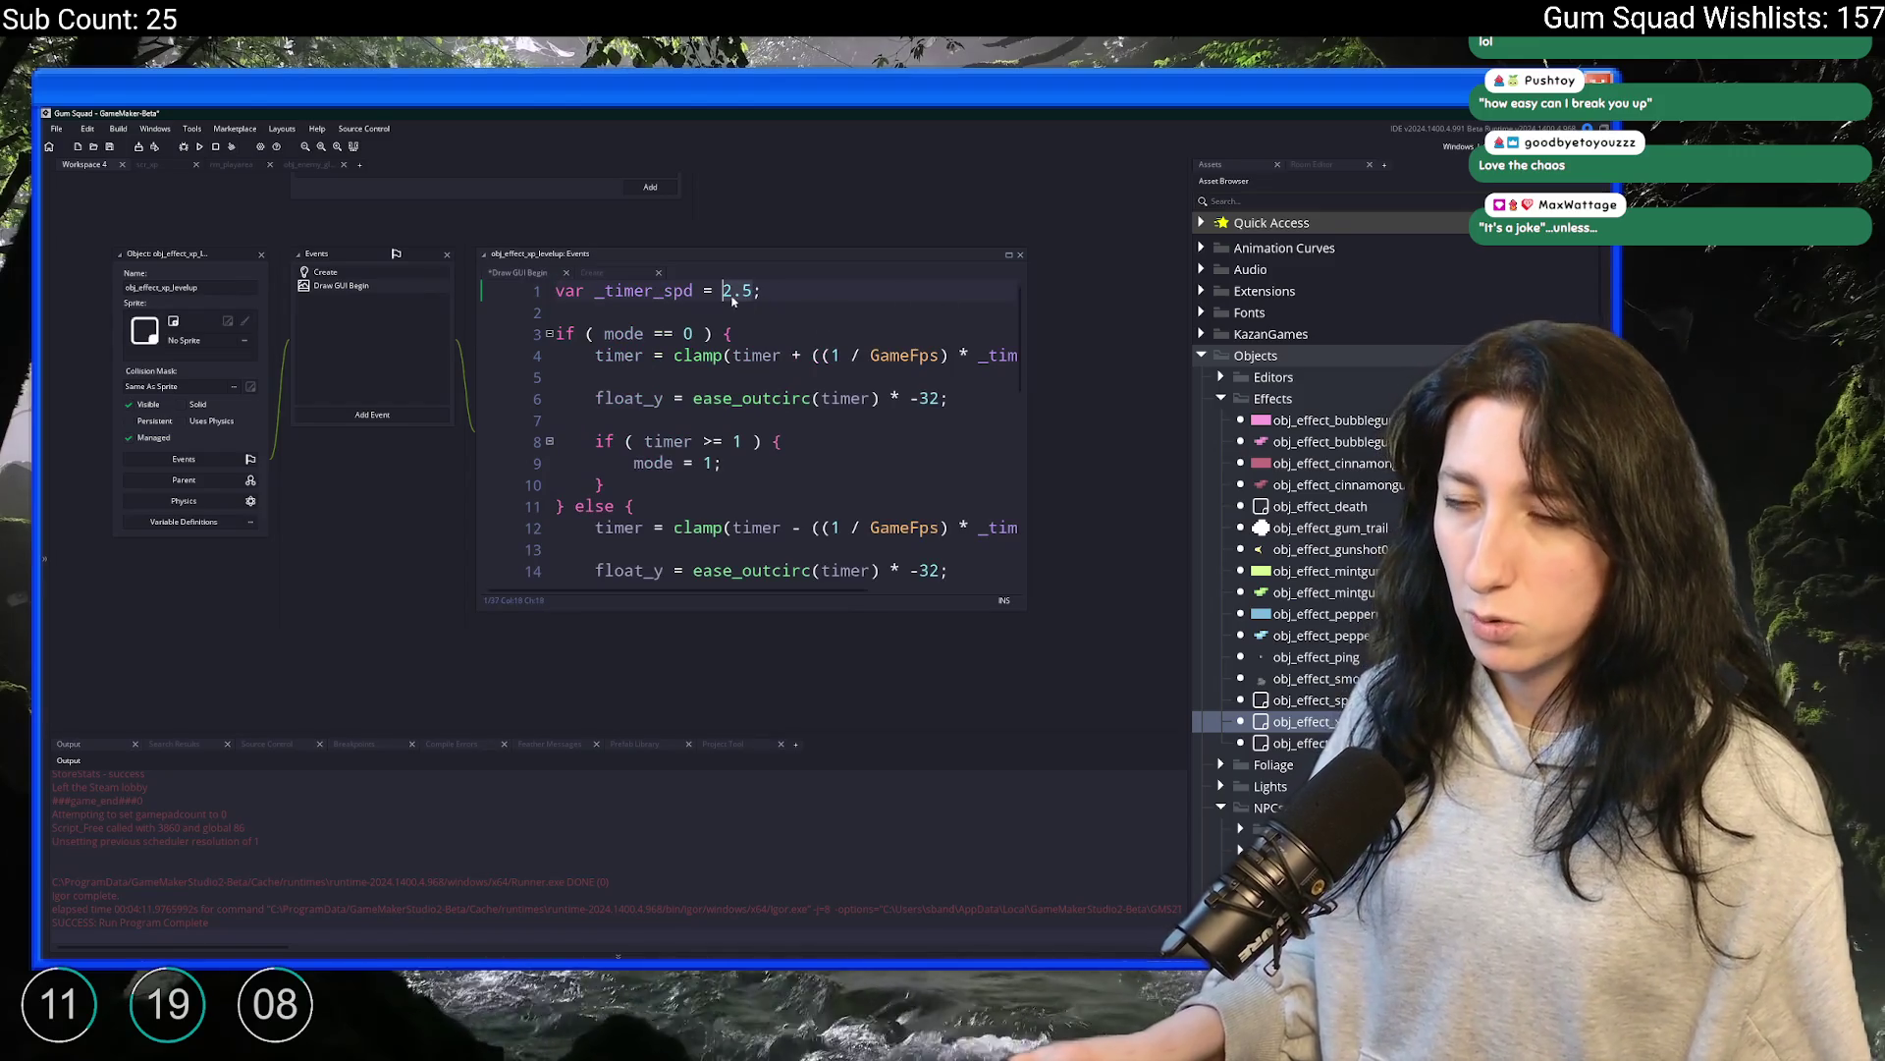
text(1)
click(1008, 256)
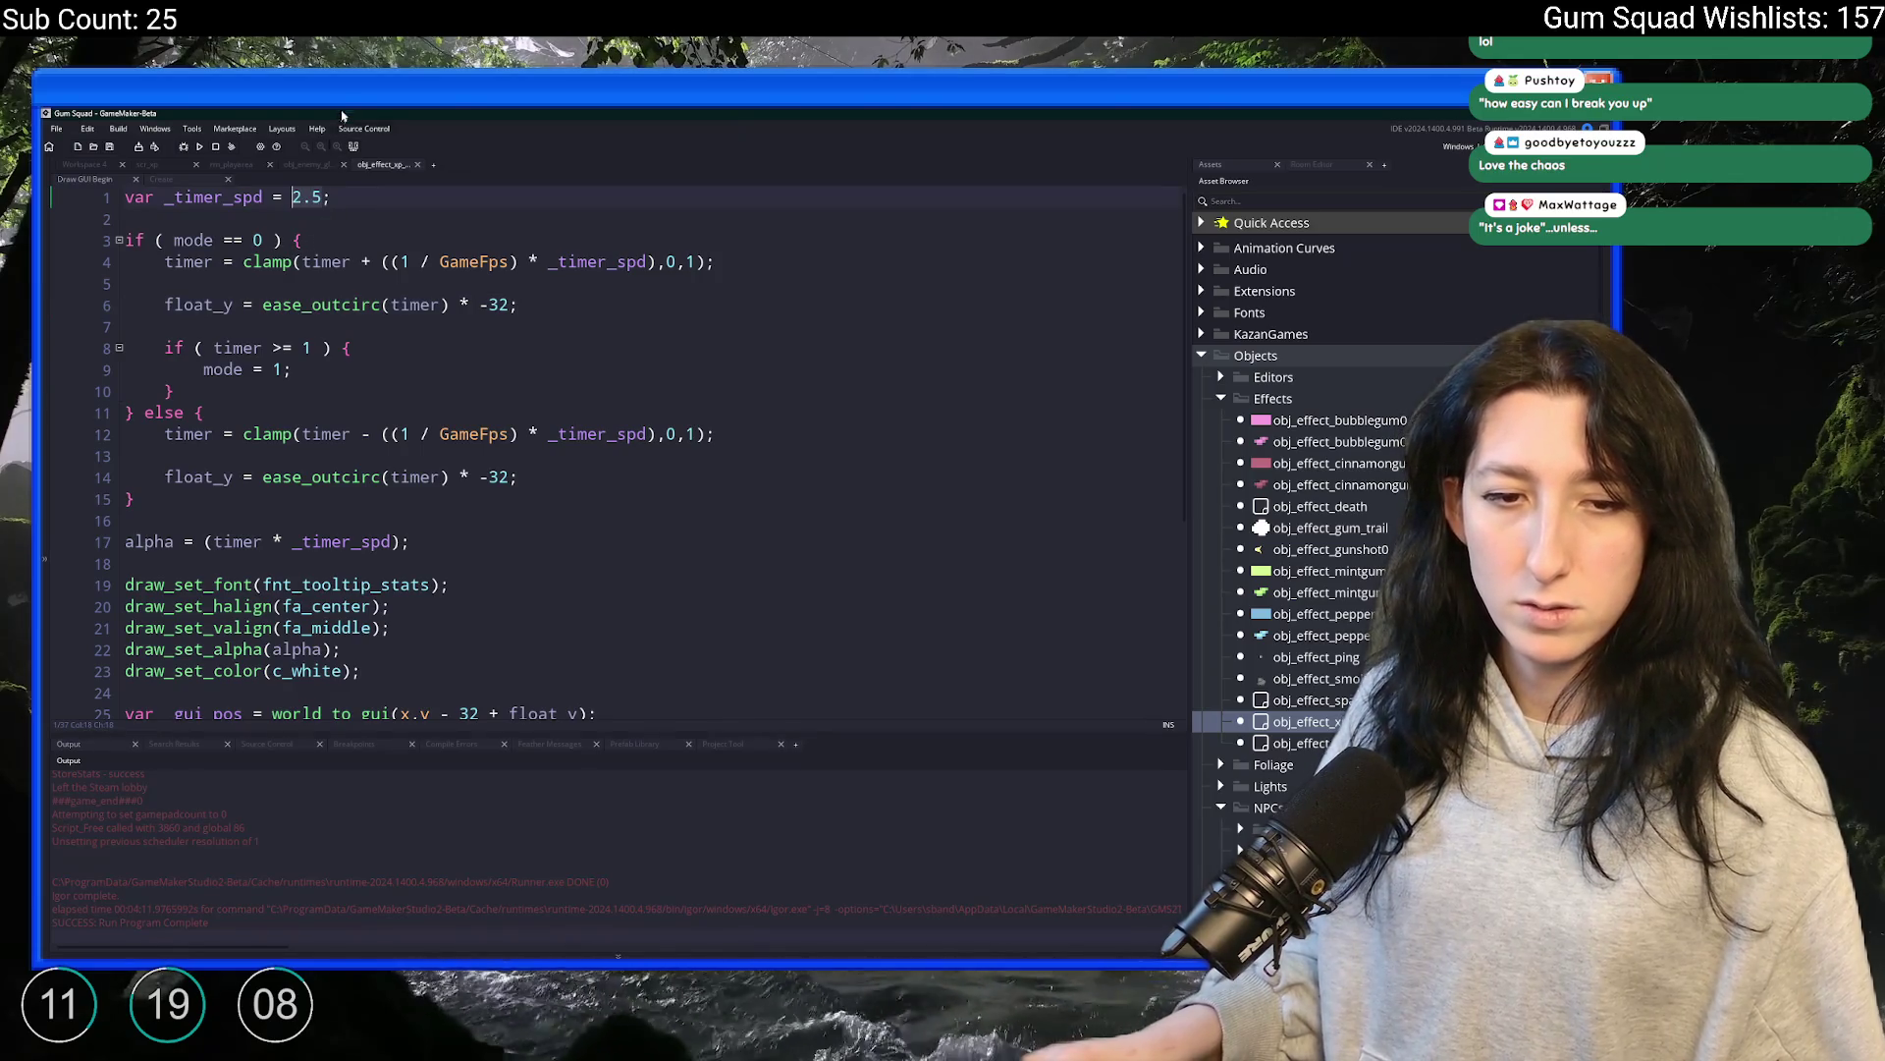
On line 27, replace the "+" + string(xp) + "xp" expression with "Level Up!"
key(Left)
key(Left)
key(Left)
click(327, 196)
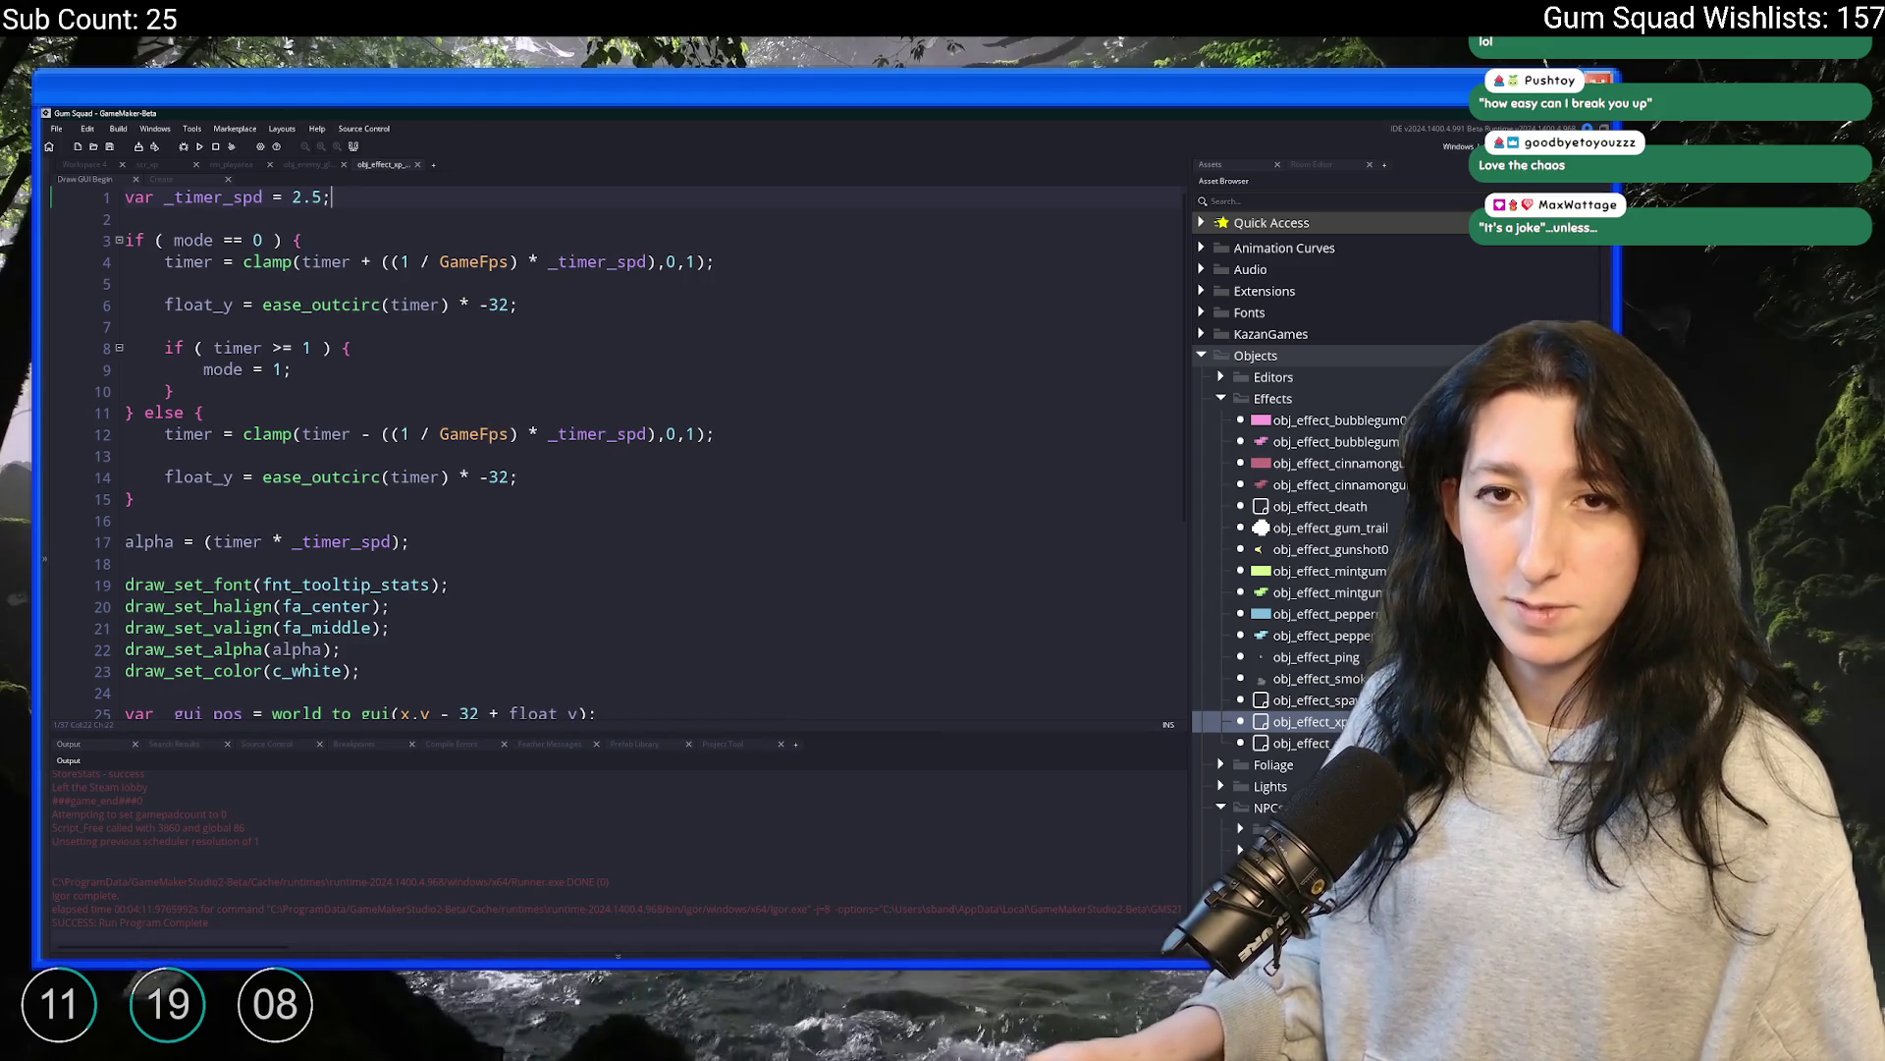
scroll(590, 442, down, 5)
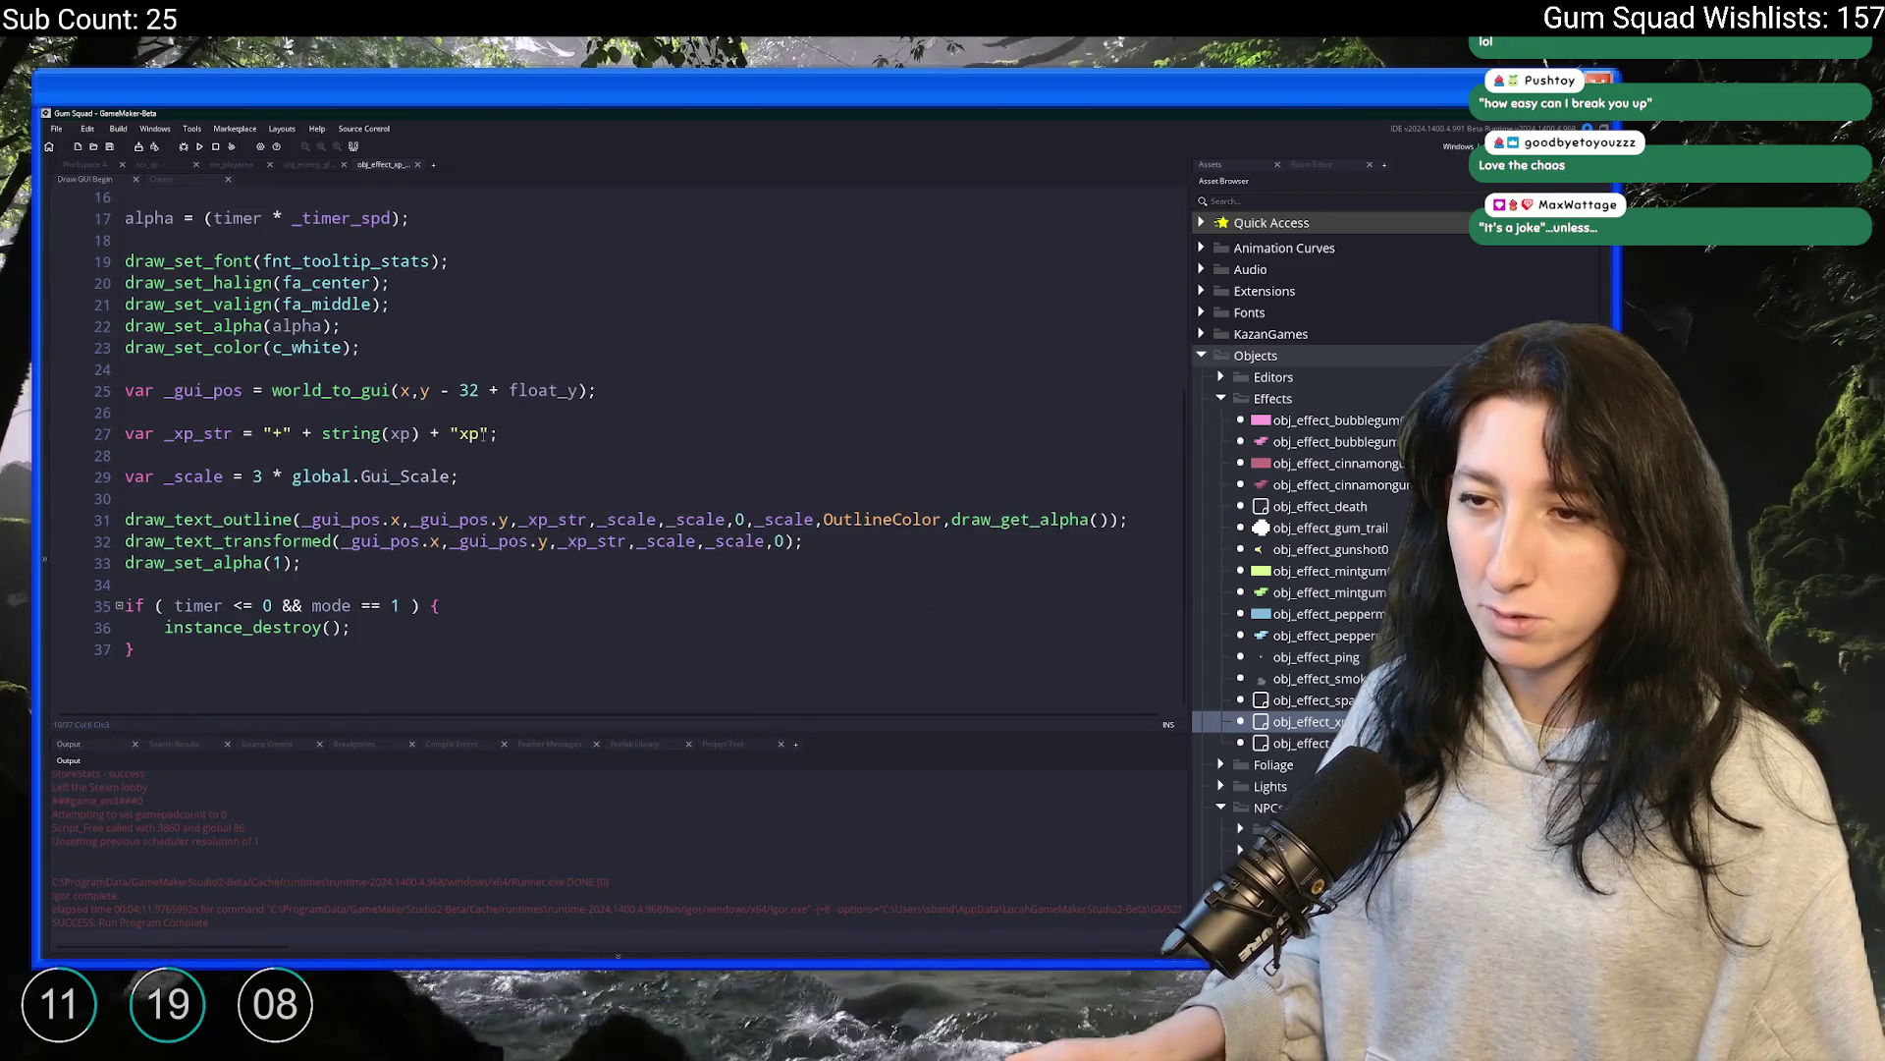
click(275, 441)
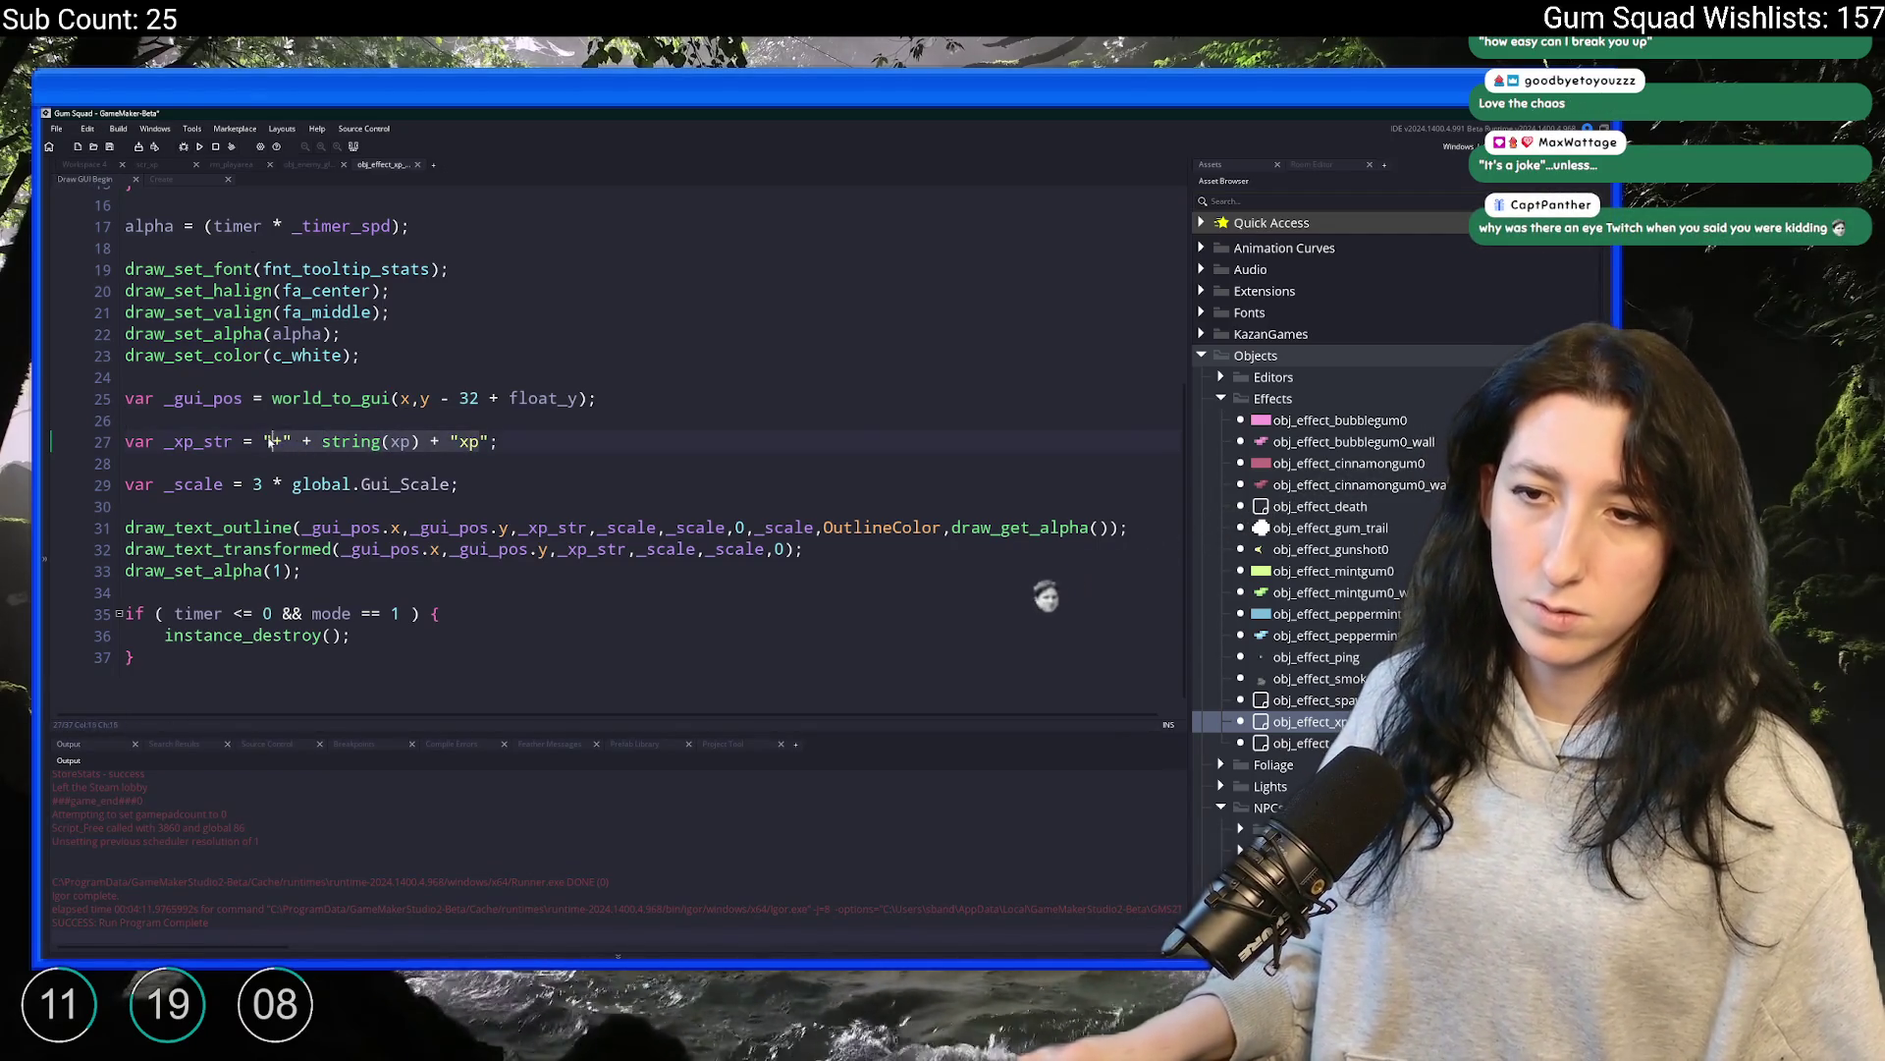
click(458, 441)
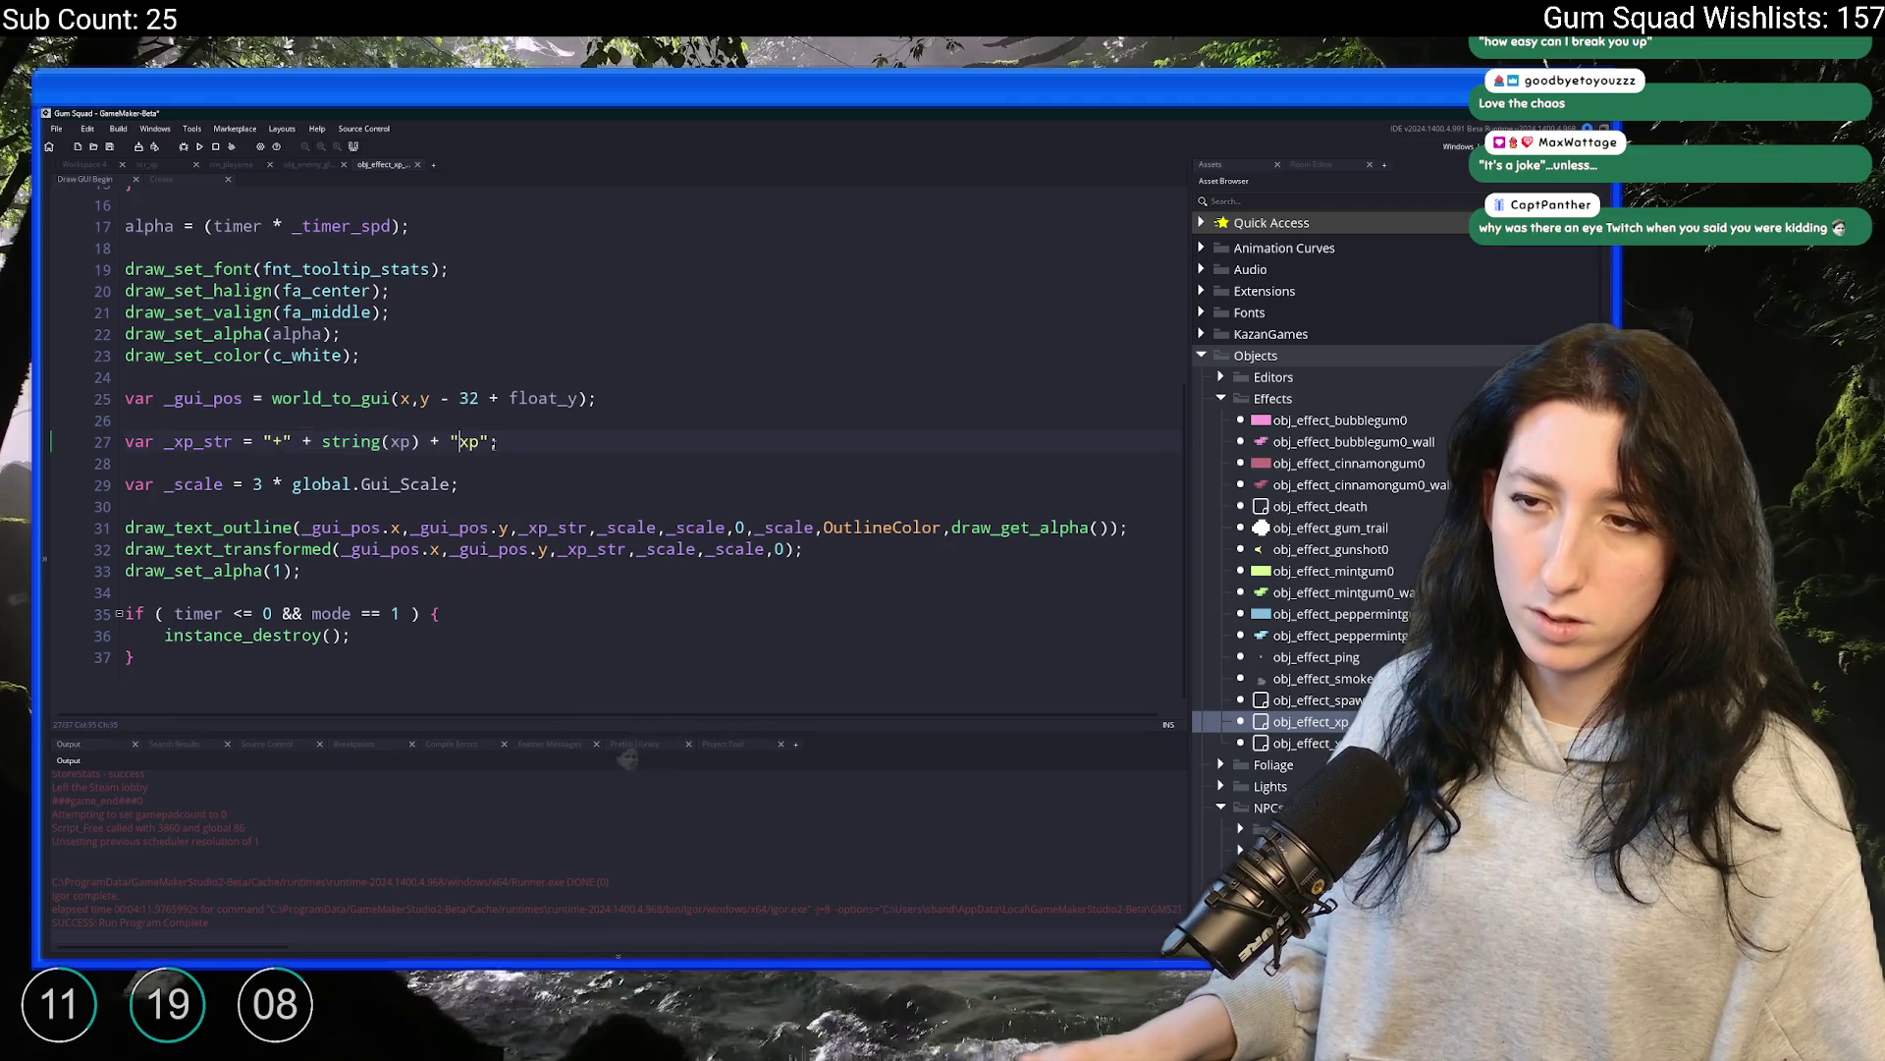
click(266, 443)
key(shift+End)
key(shift+Left)
key(BackSpace)
key(BackSpace)
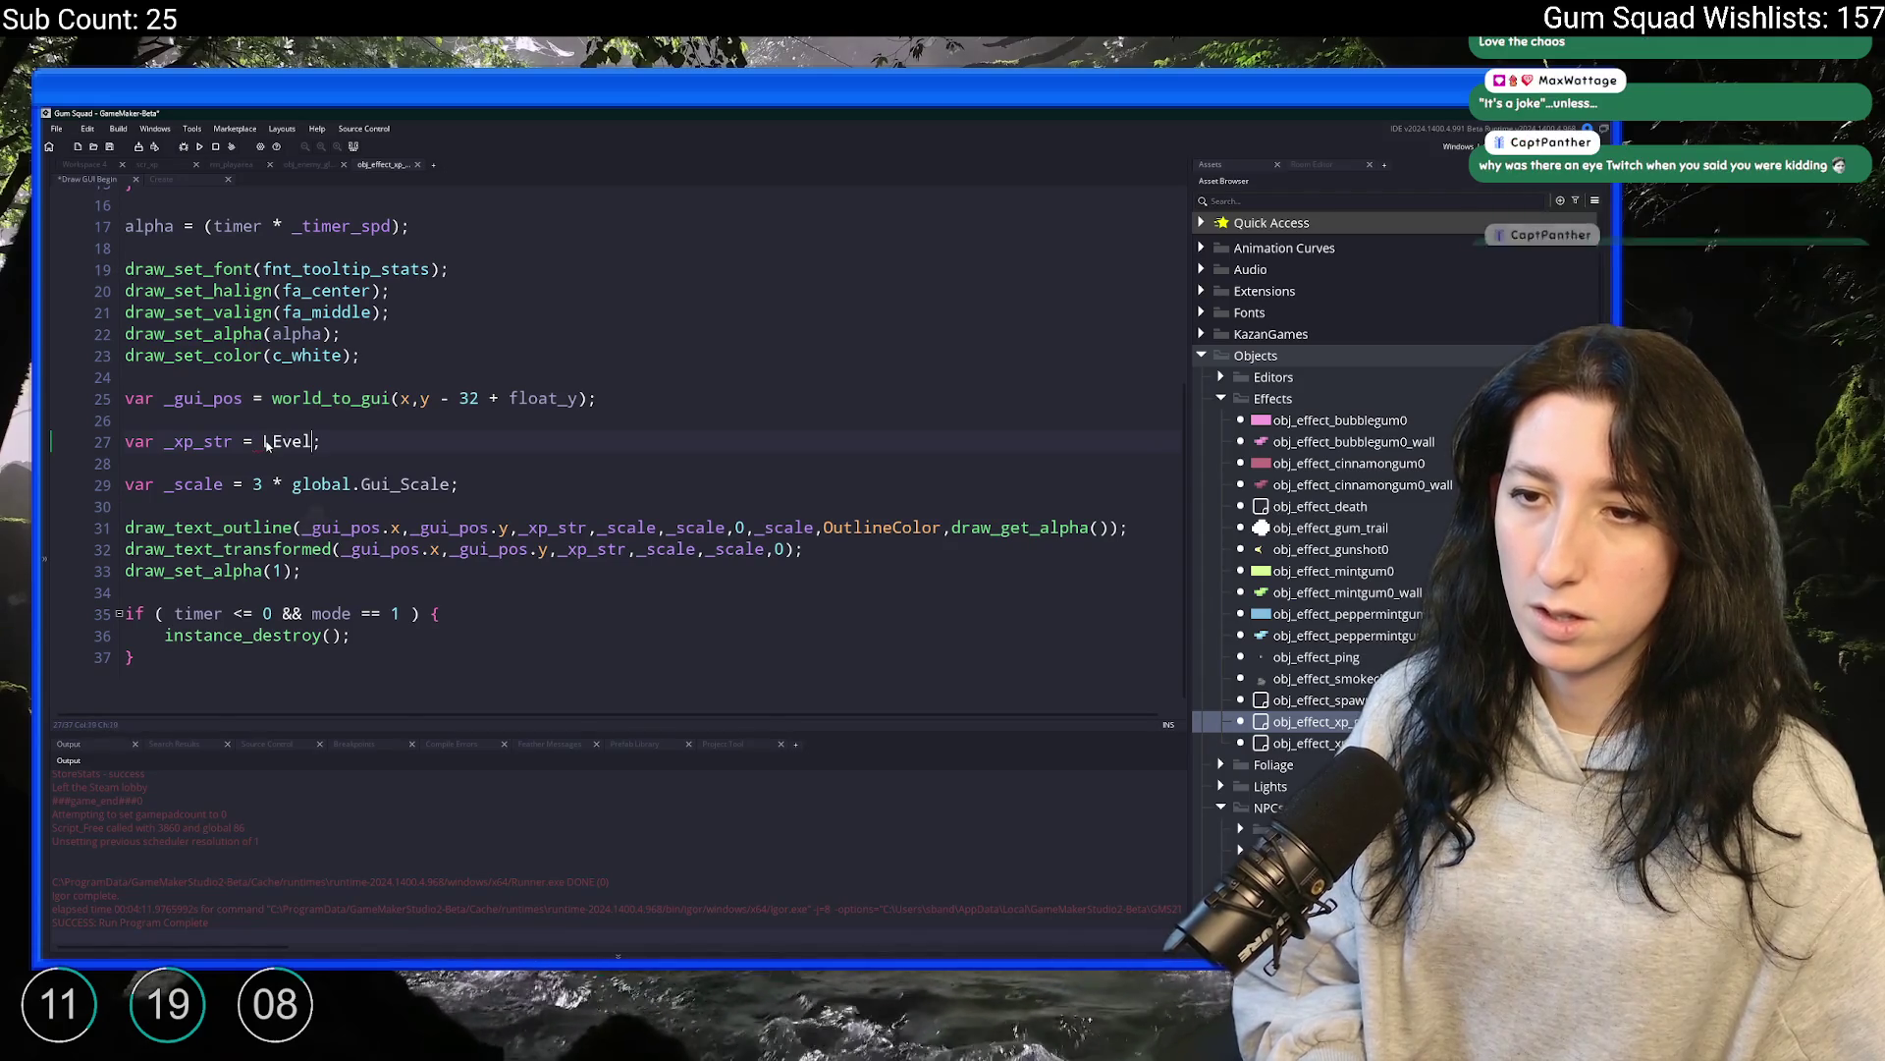
text("Level Up!")
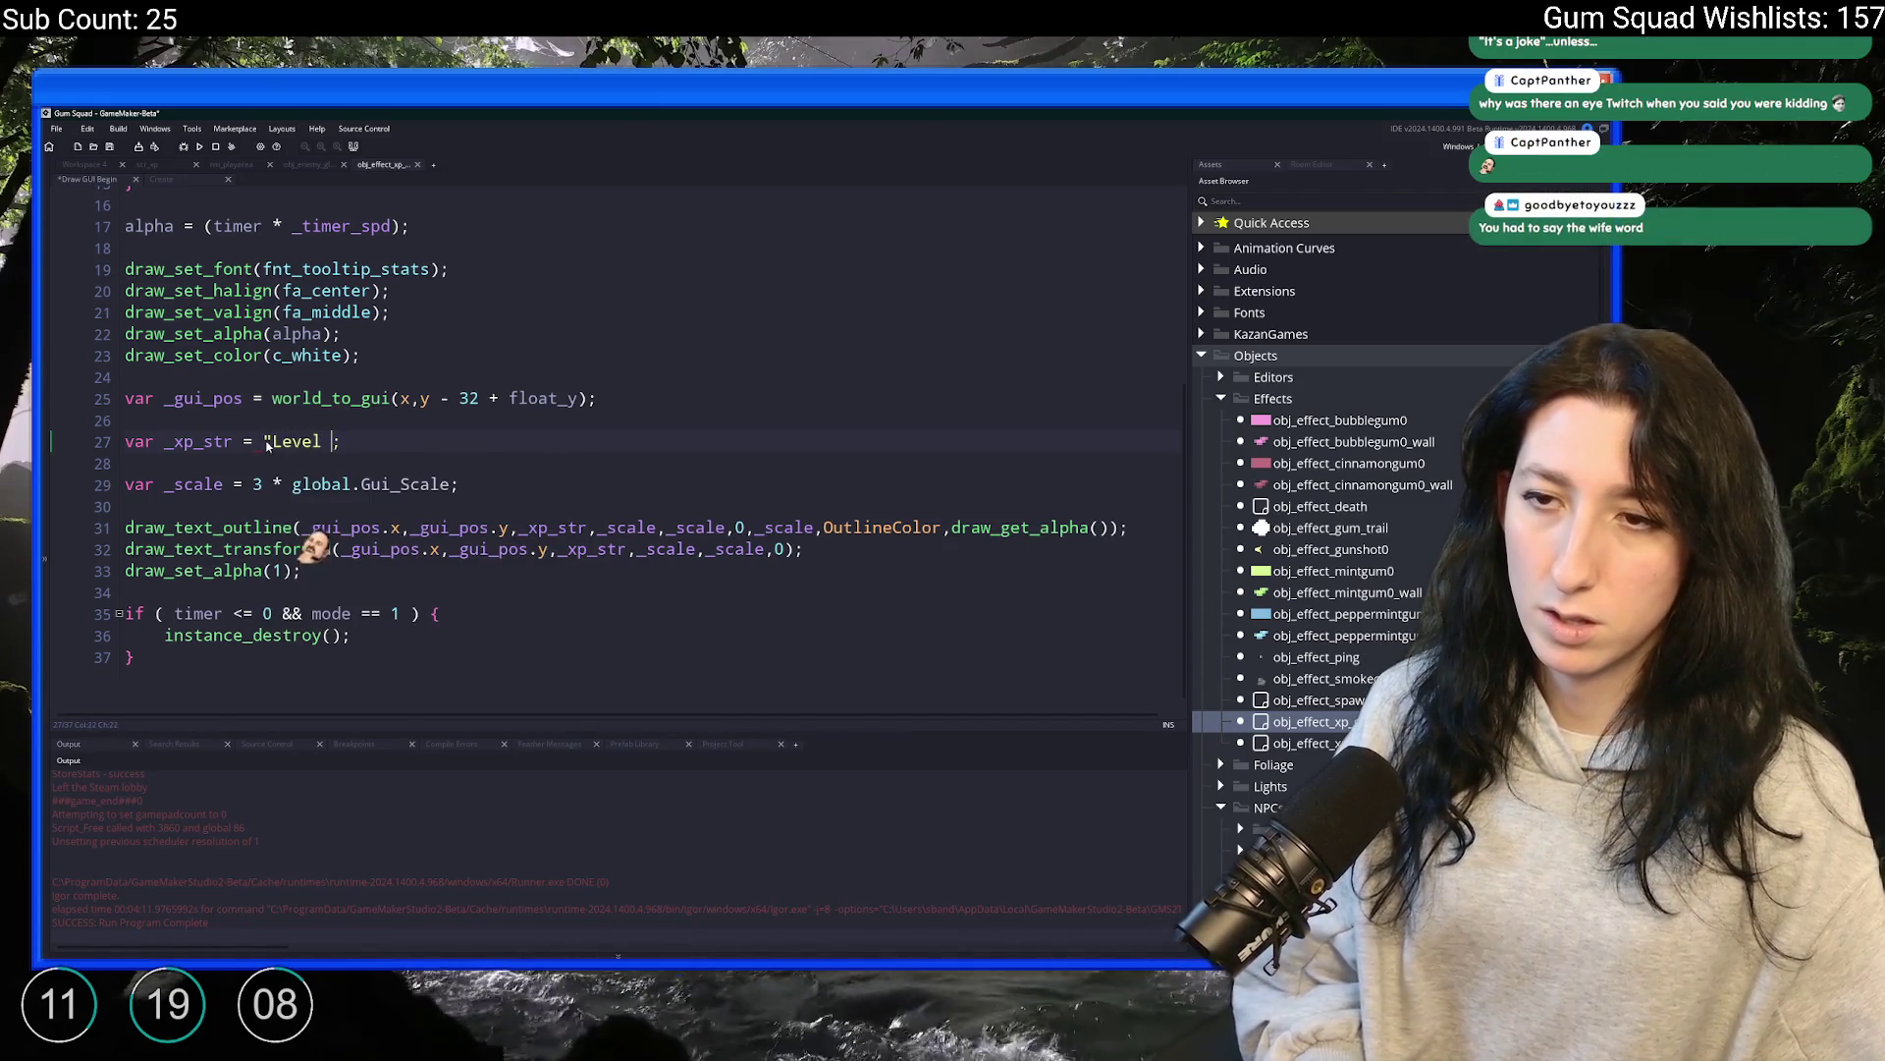
Save the Draw GUI Begin code and return to the Workspace 4 tab
key(ctrl+s)
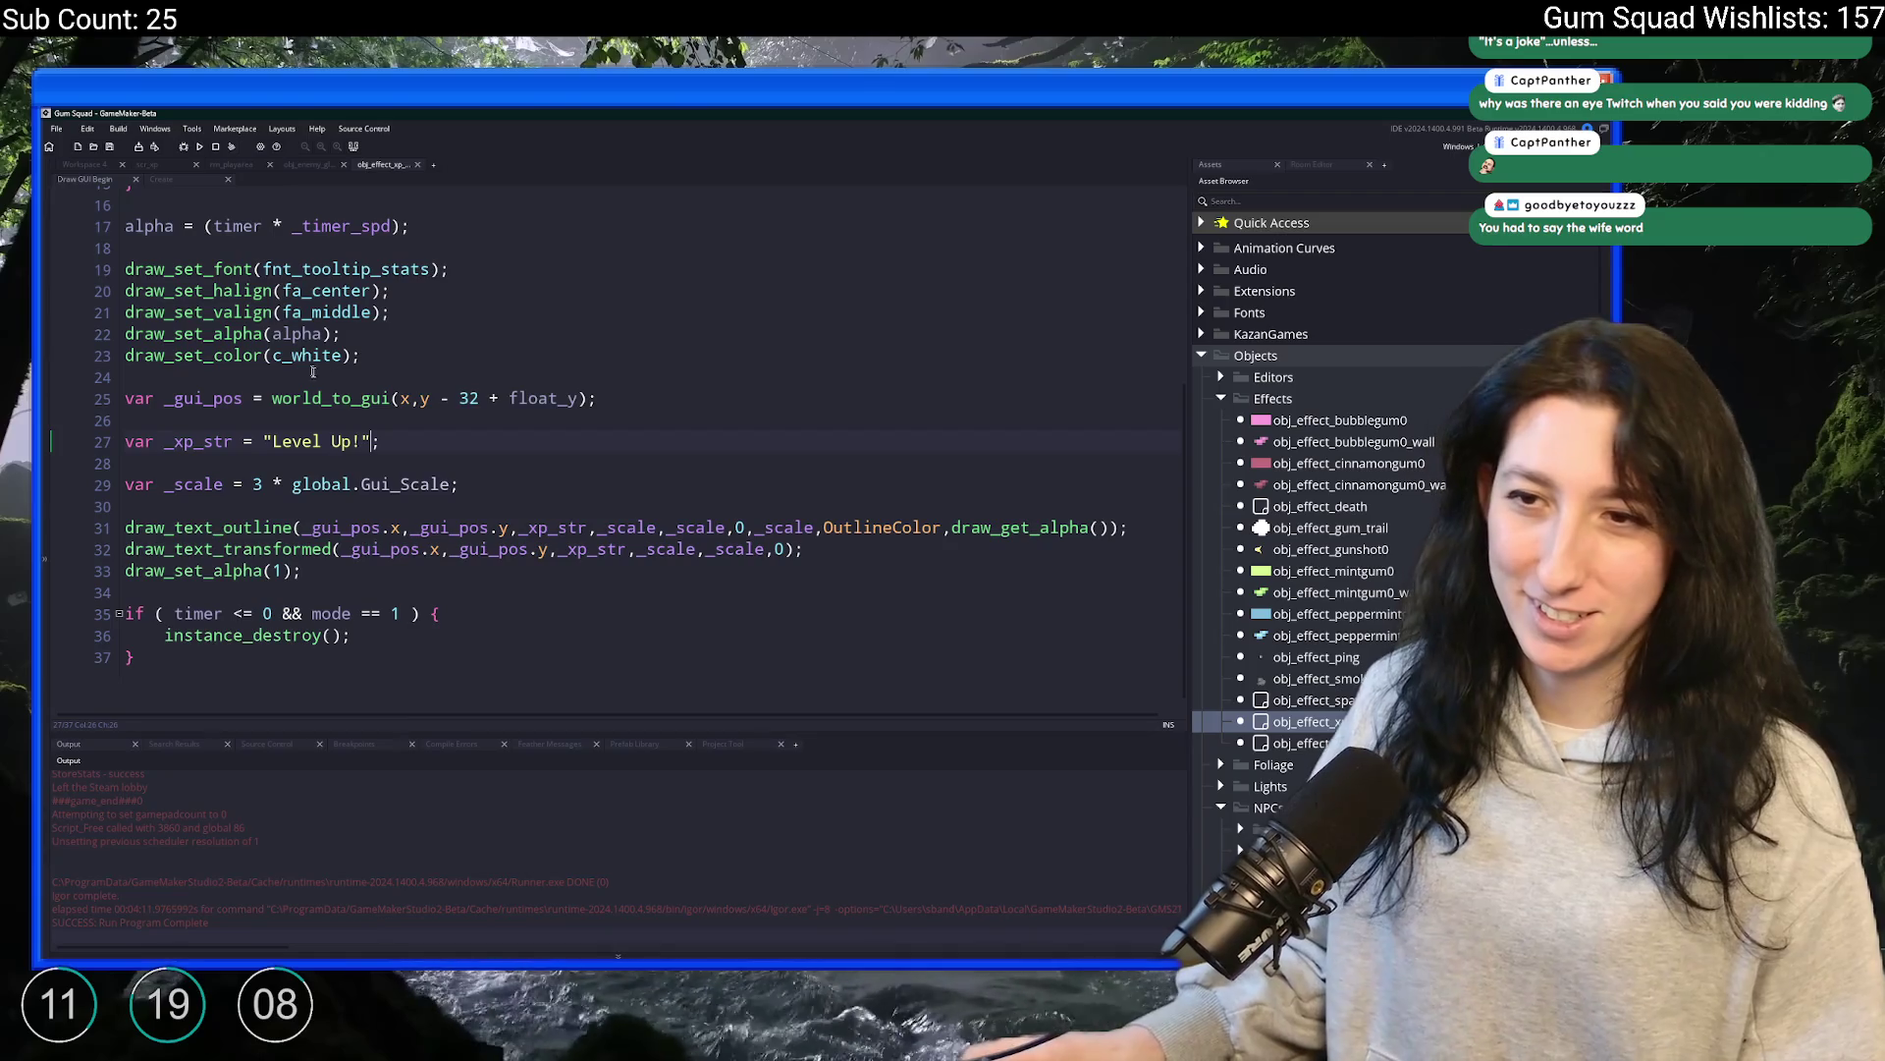
scroll(308, 365, up, 3)
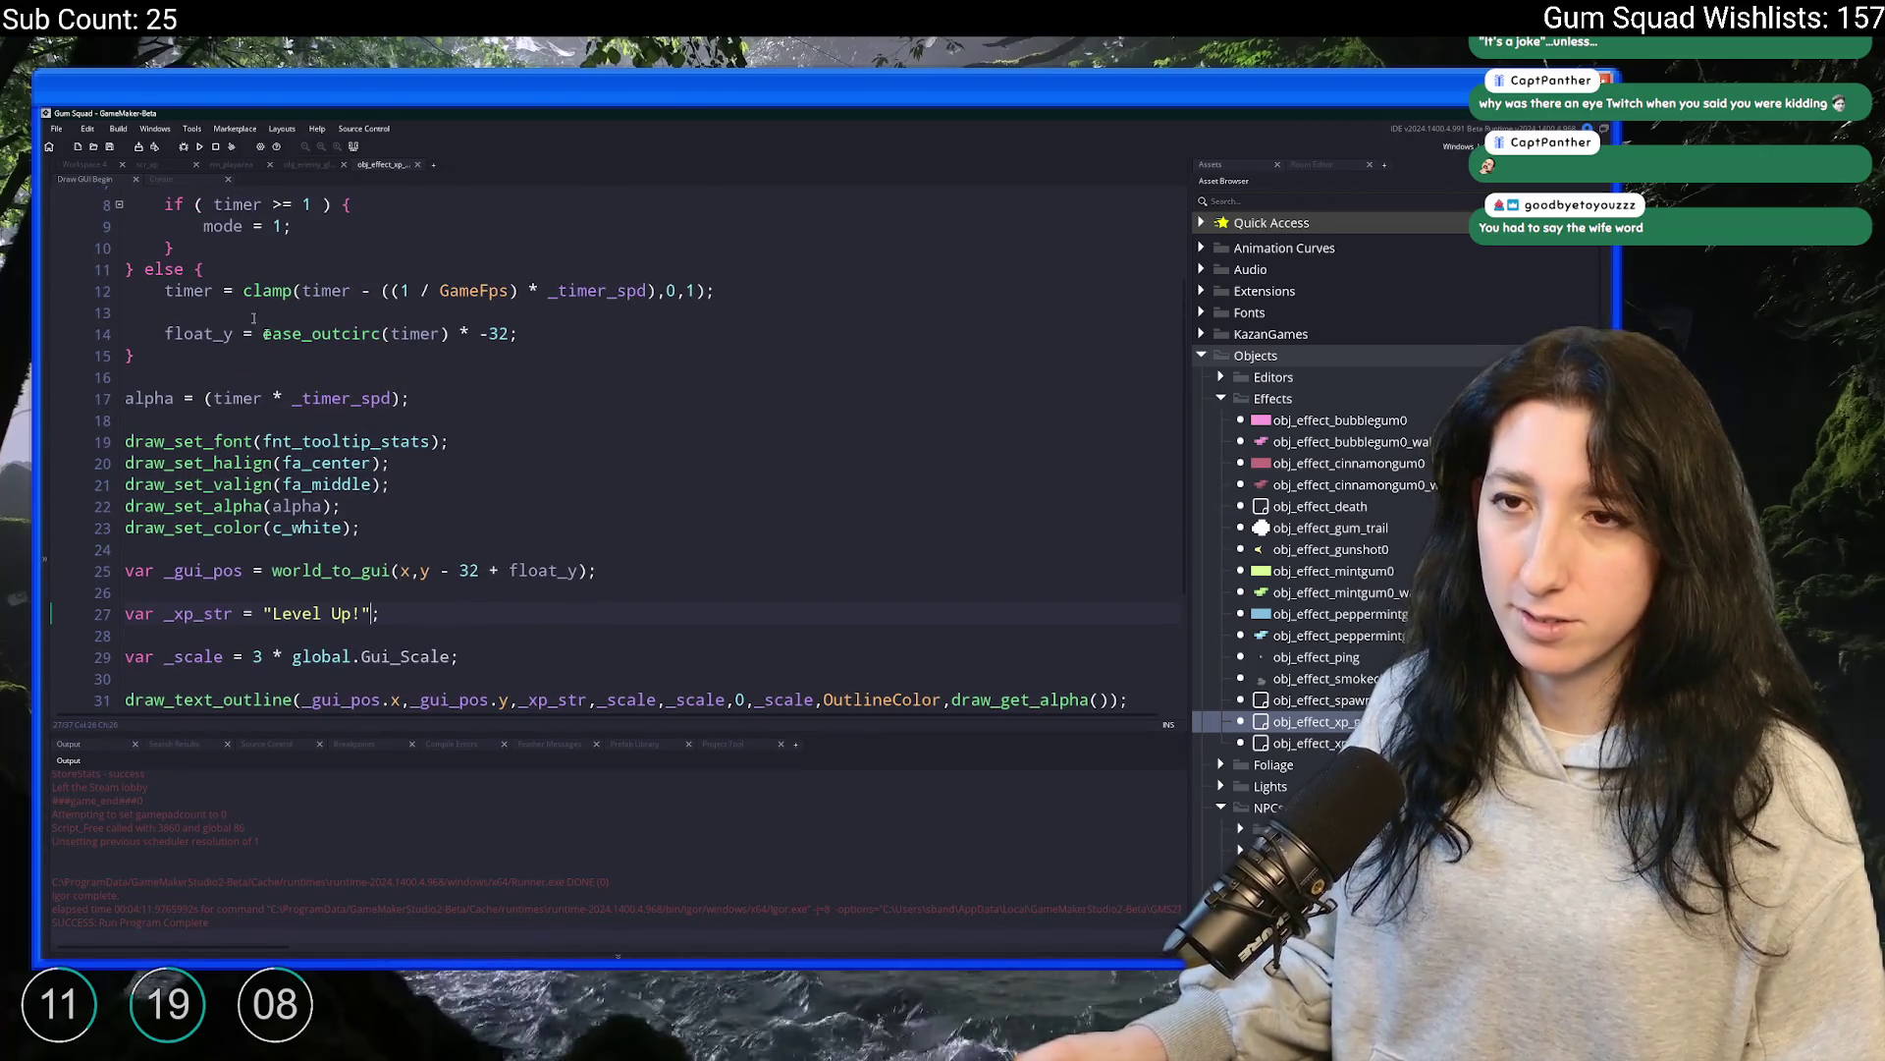
scroll(415, 244, down, 3)
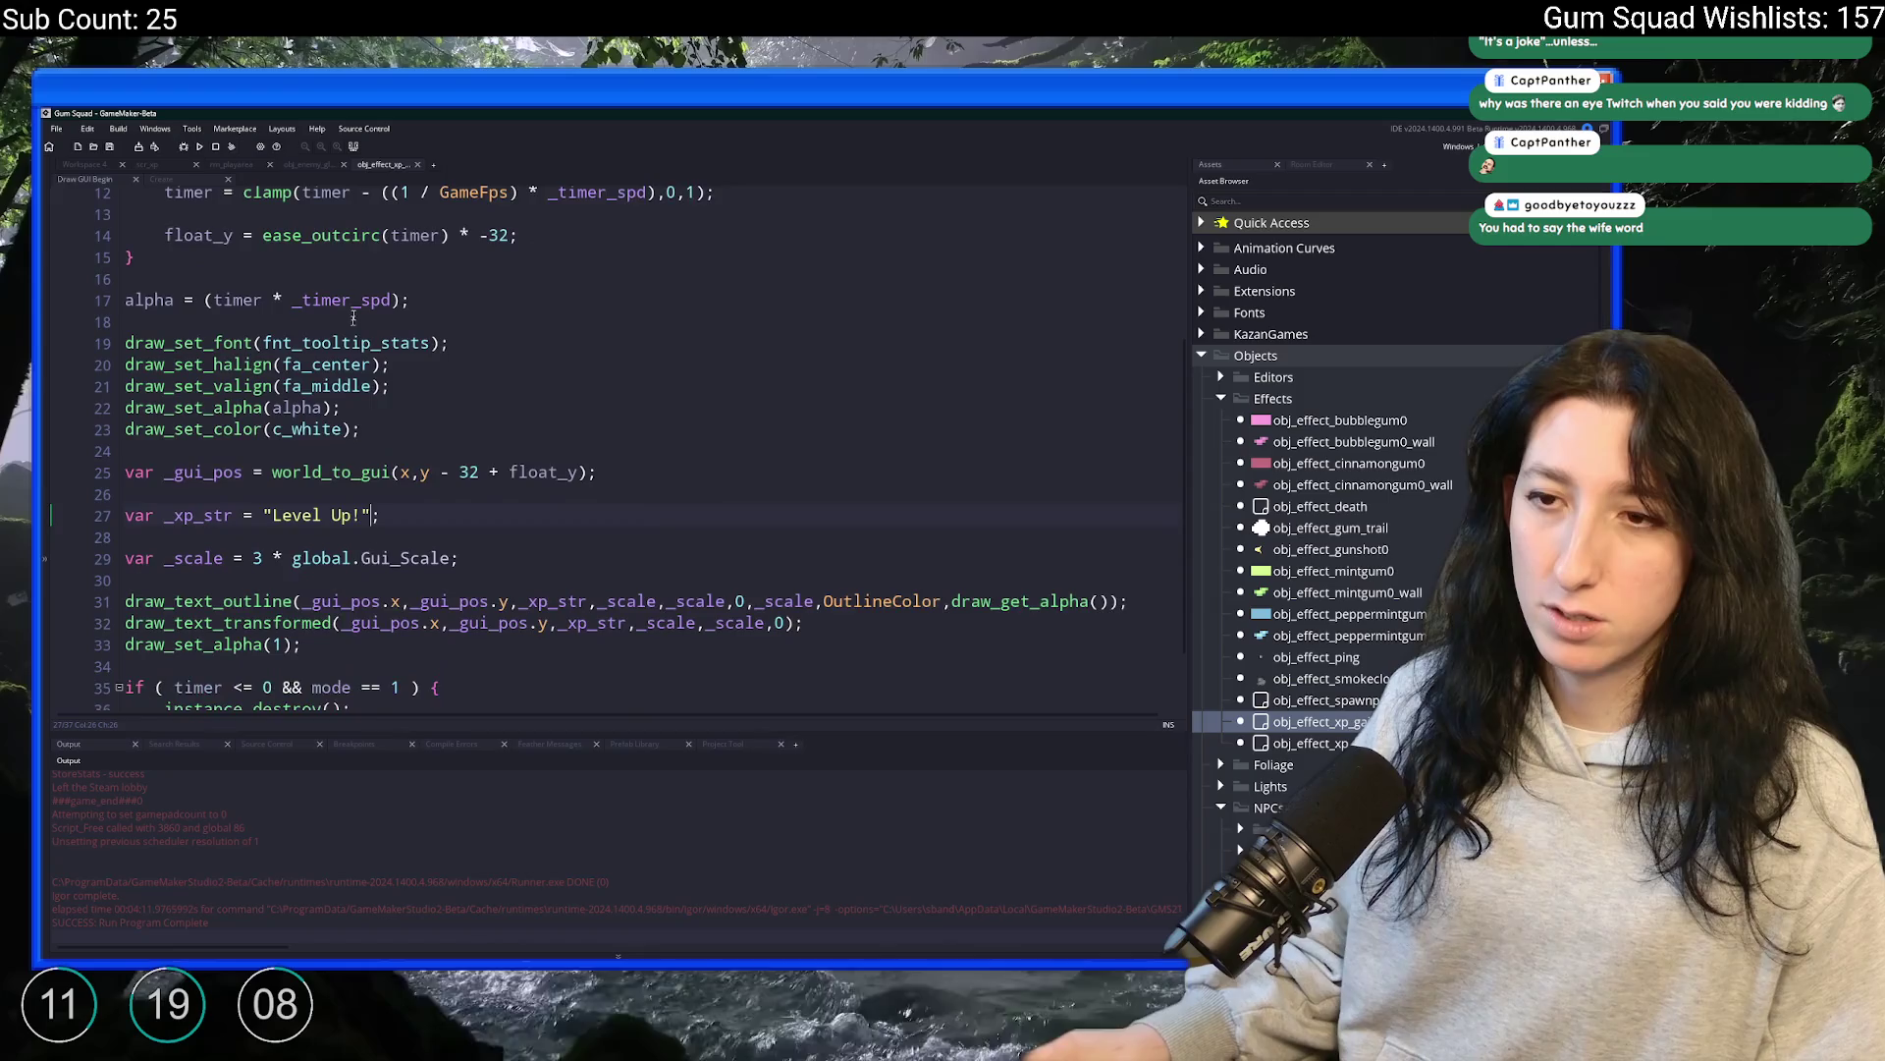
scroll(416, 244, up, 2)
click(95, 165)
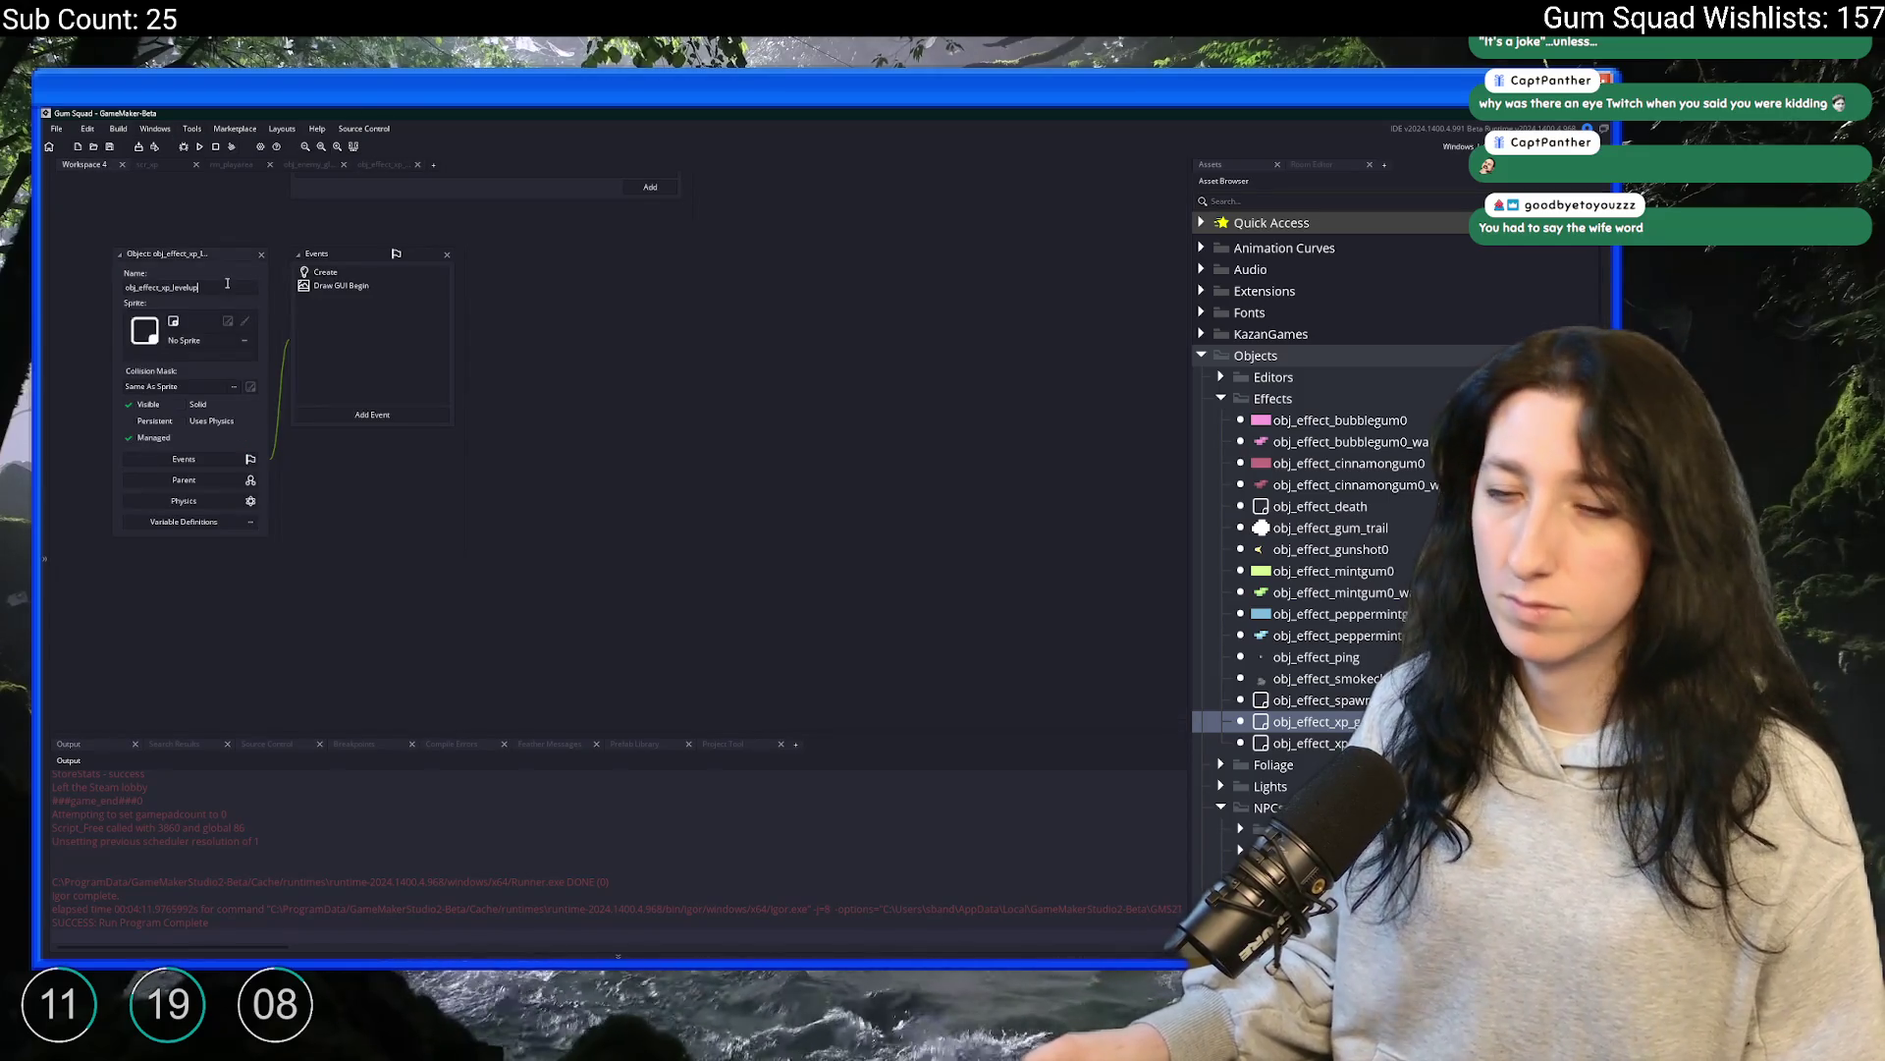
Switch to the scr_xp script and find the obj_effect_xp_gain spawn call on line 72
scroll(321, 509, up, 5)
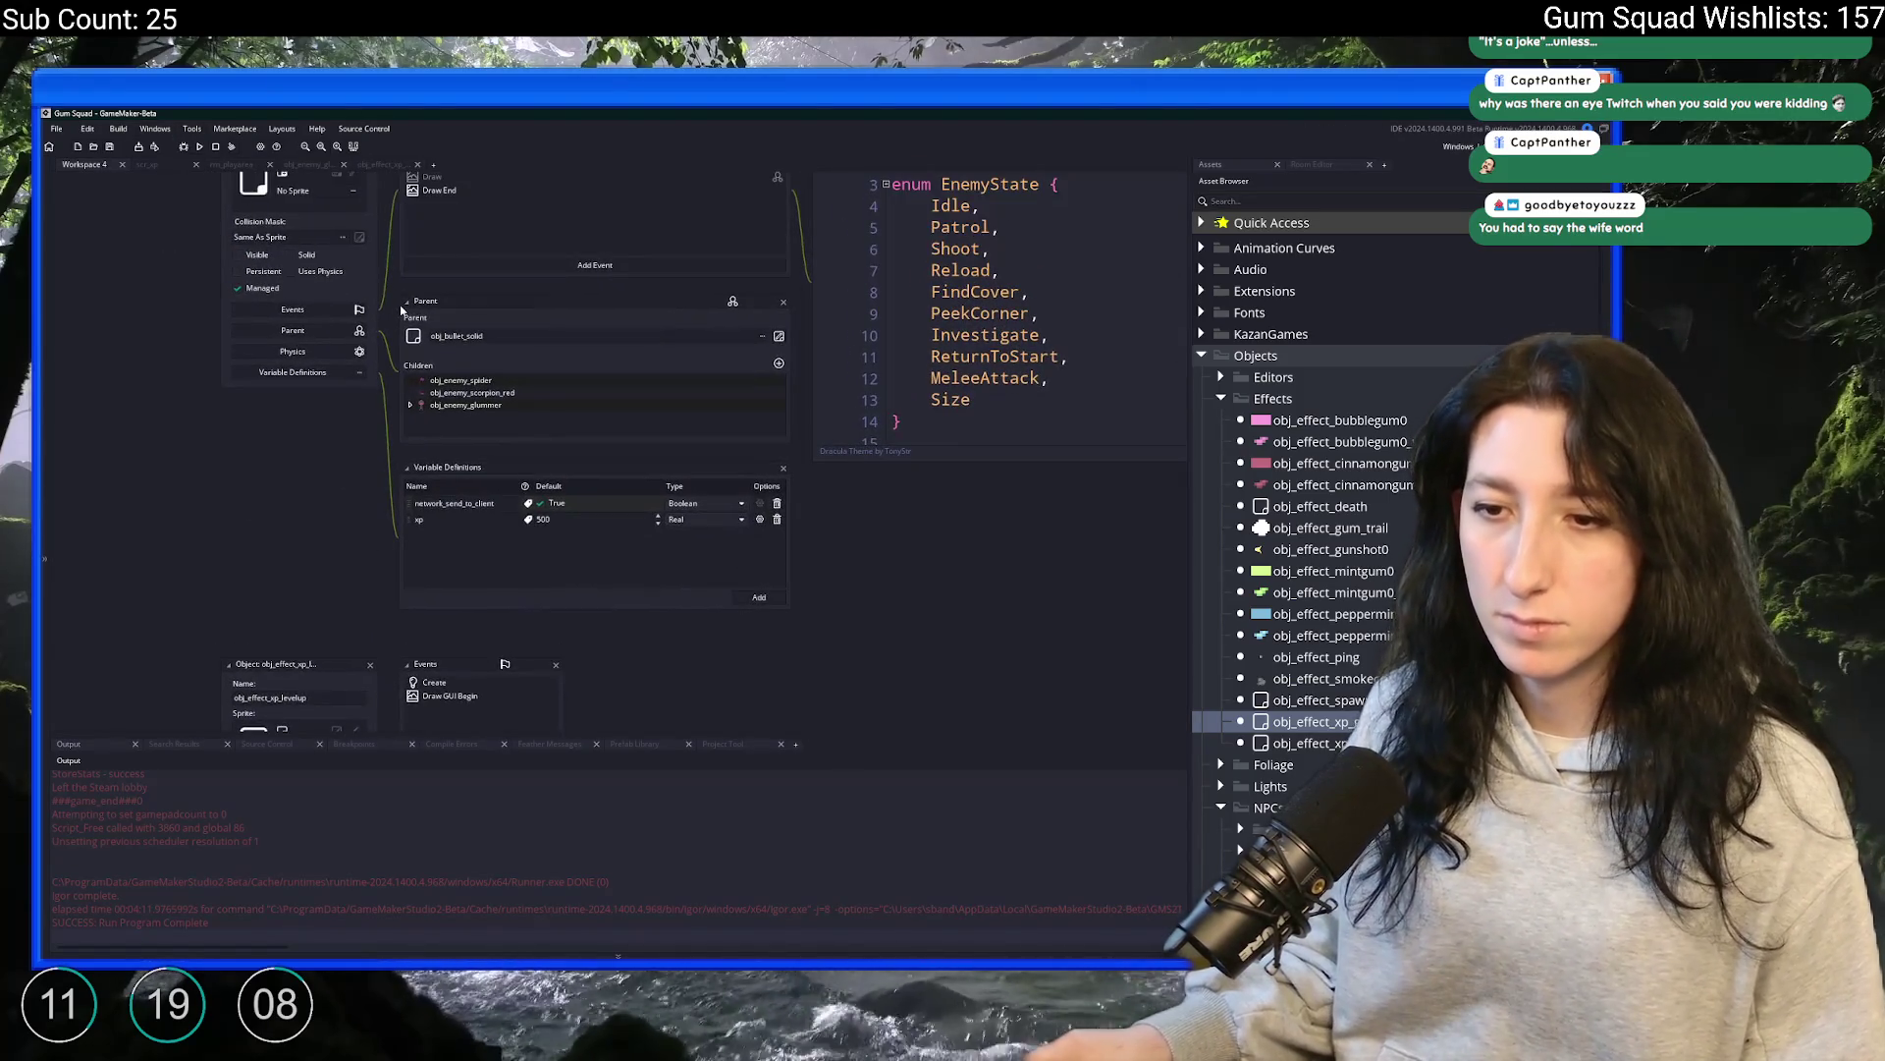
drag(402, 311, 416, 609)
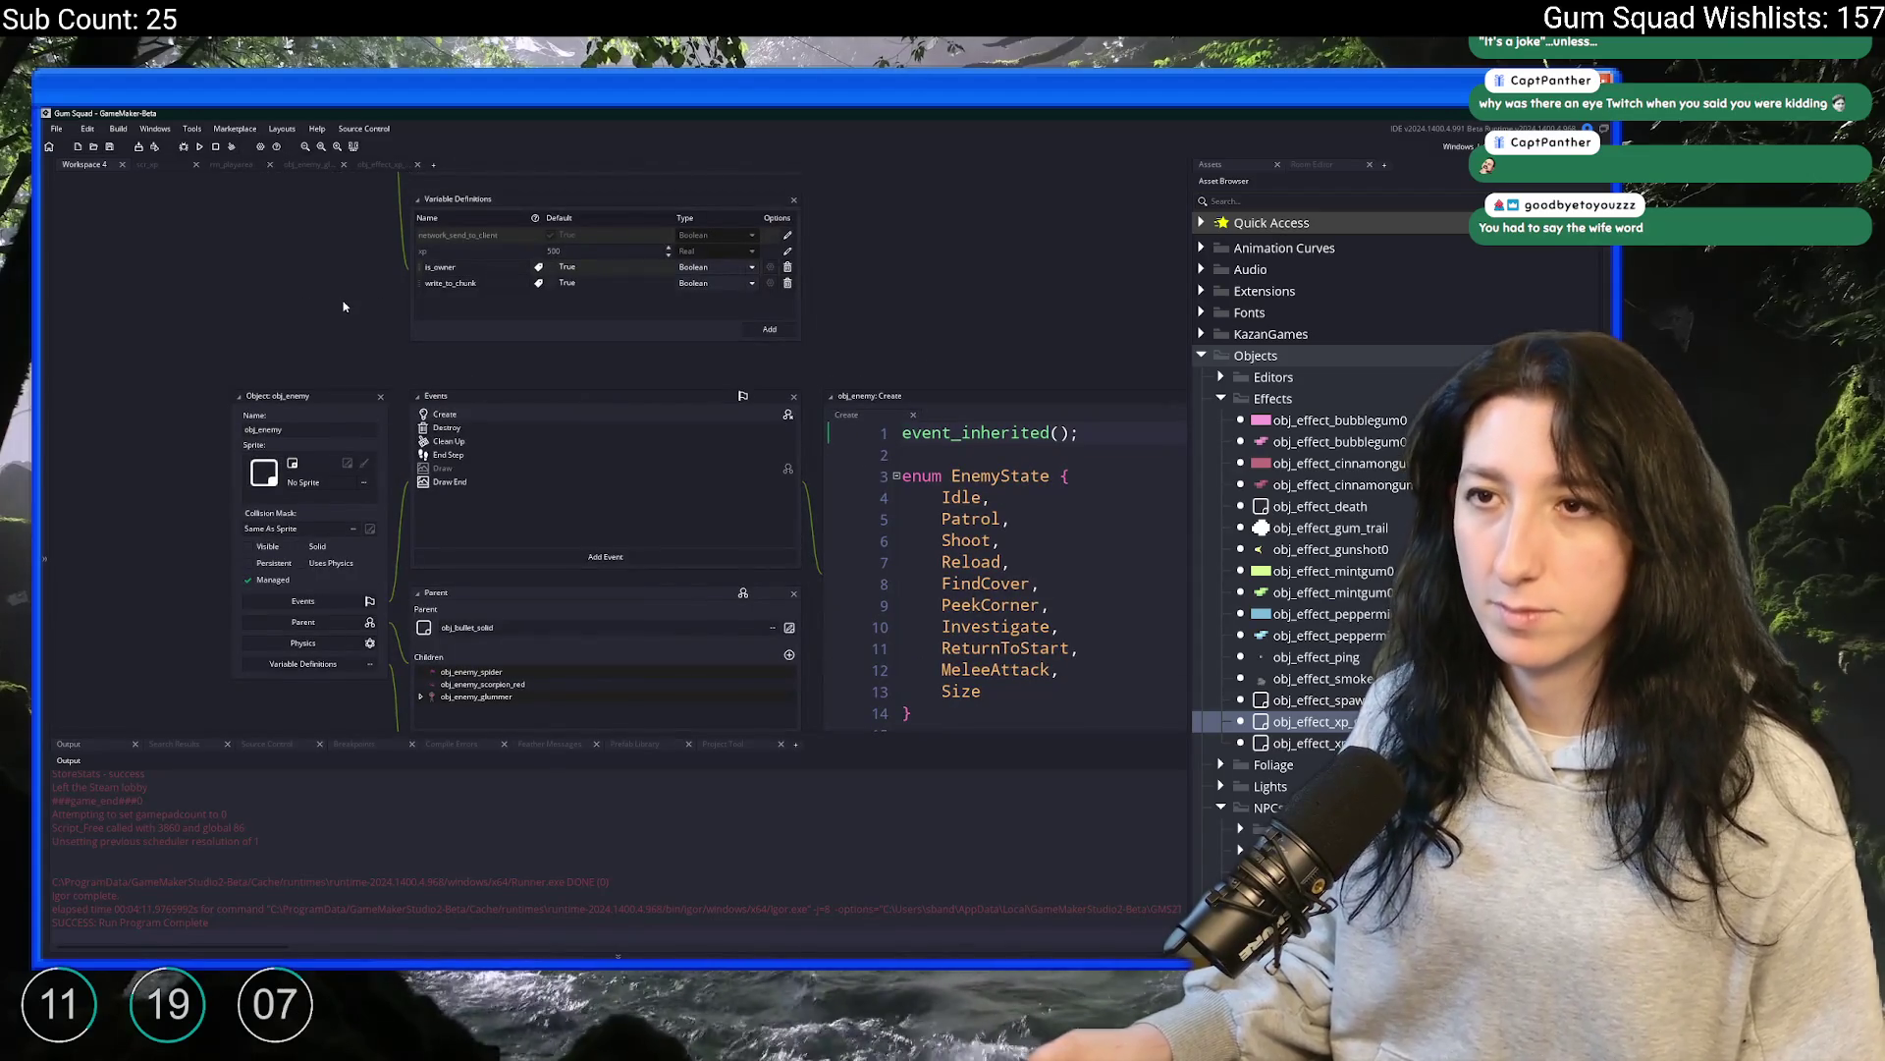
click(147, 165)
click(1171, 203)
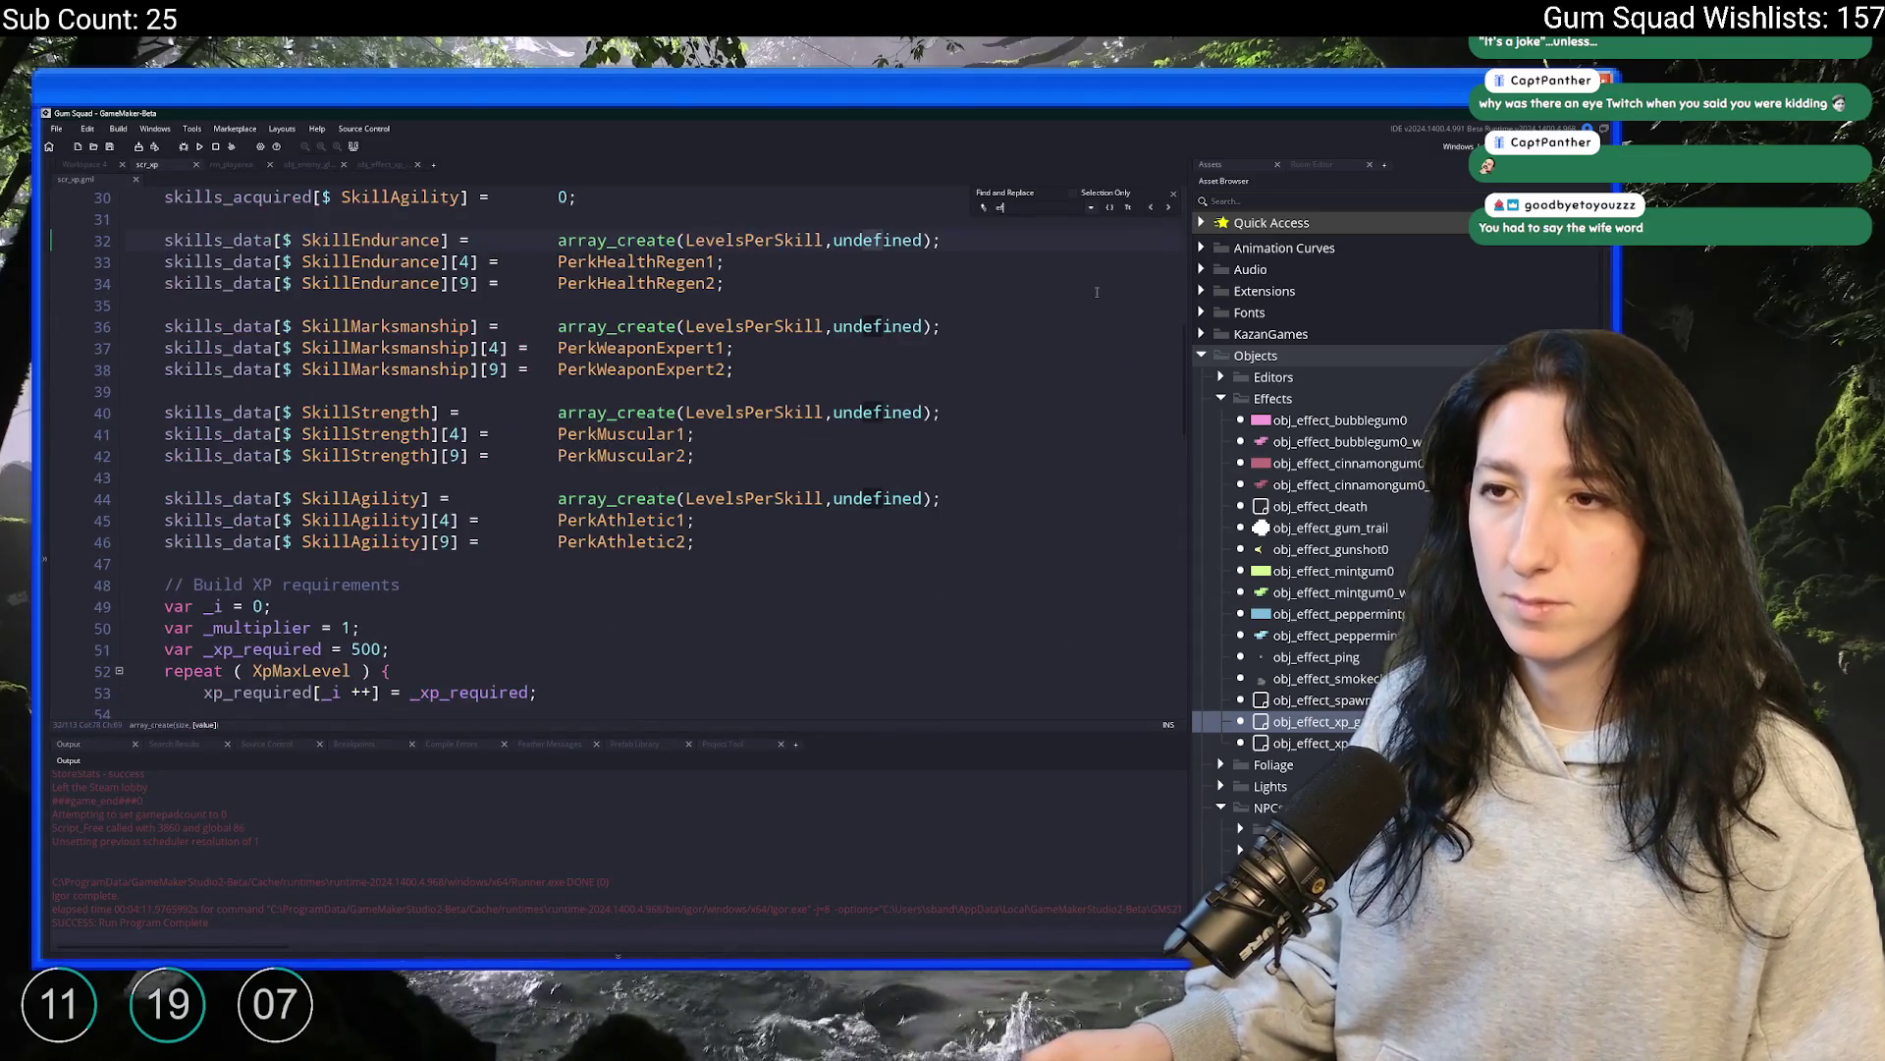
click(1173, 196)
scroll(884, 589, down, 5)
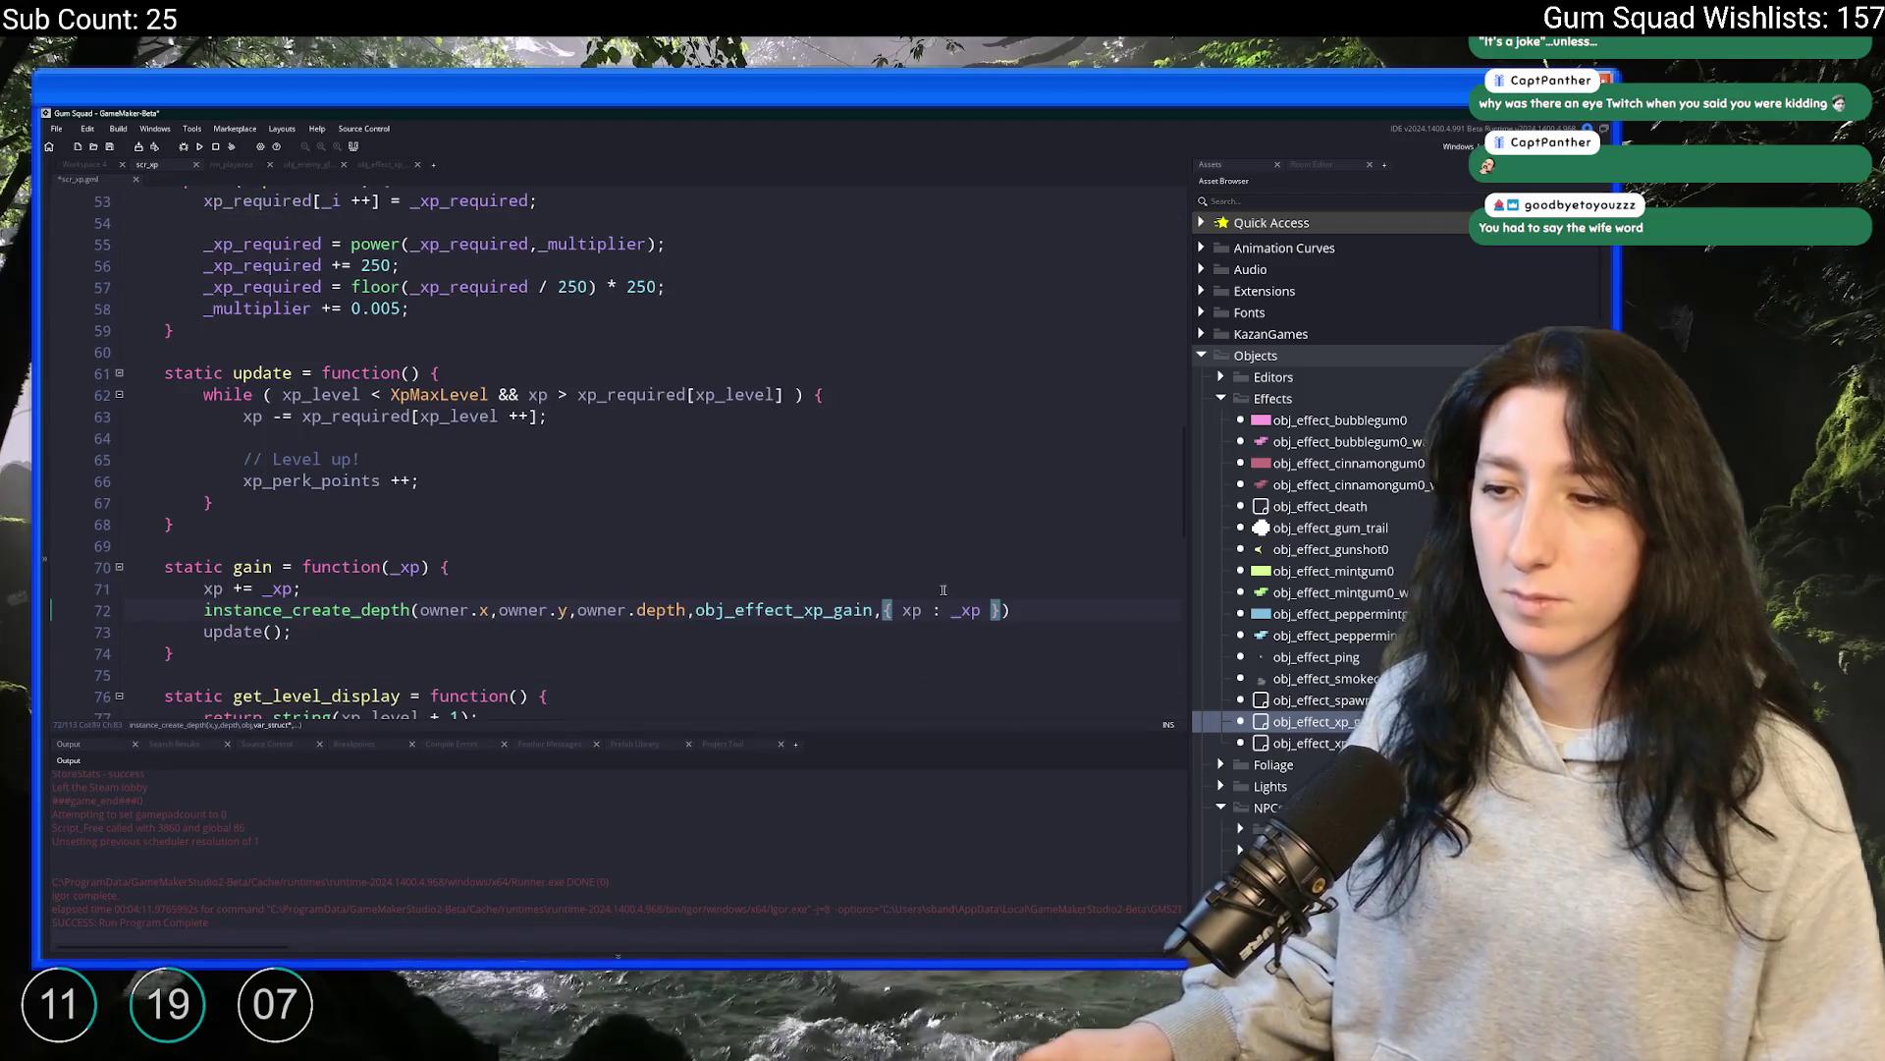
click(841, 609)
double_click(841, 609)
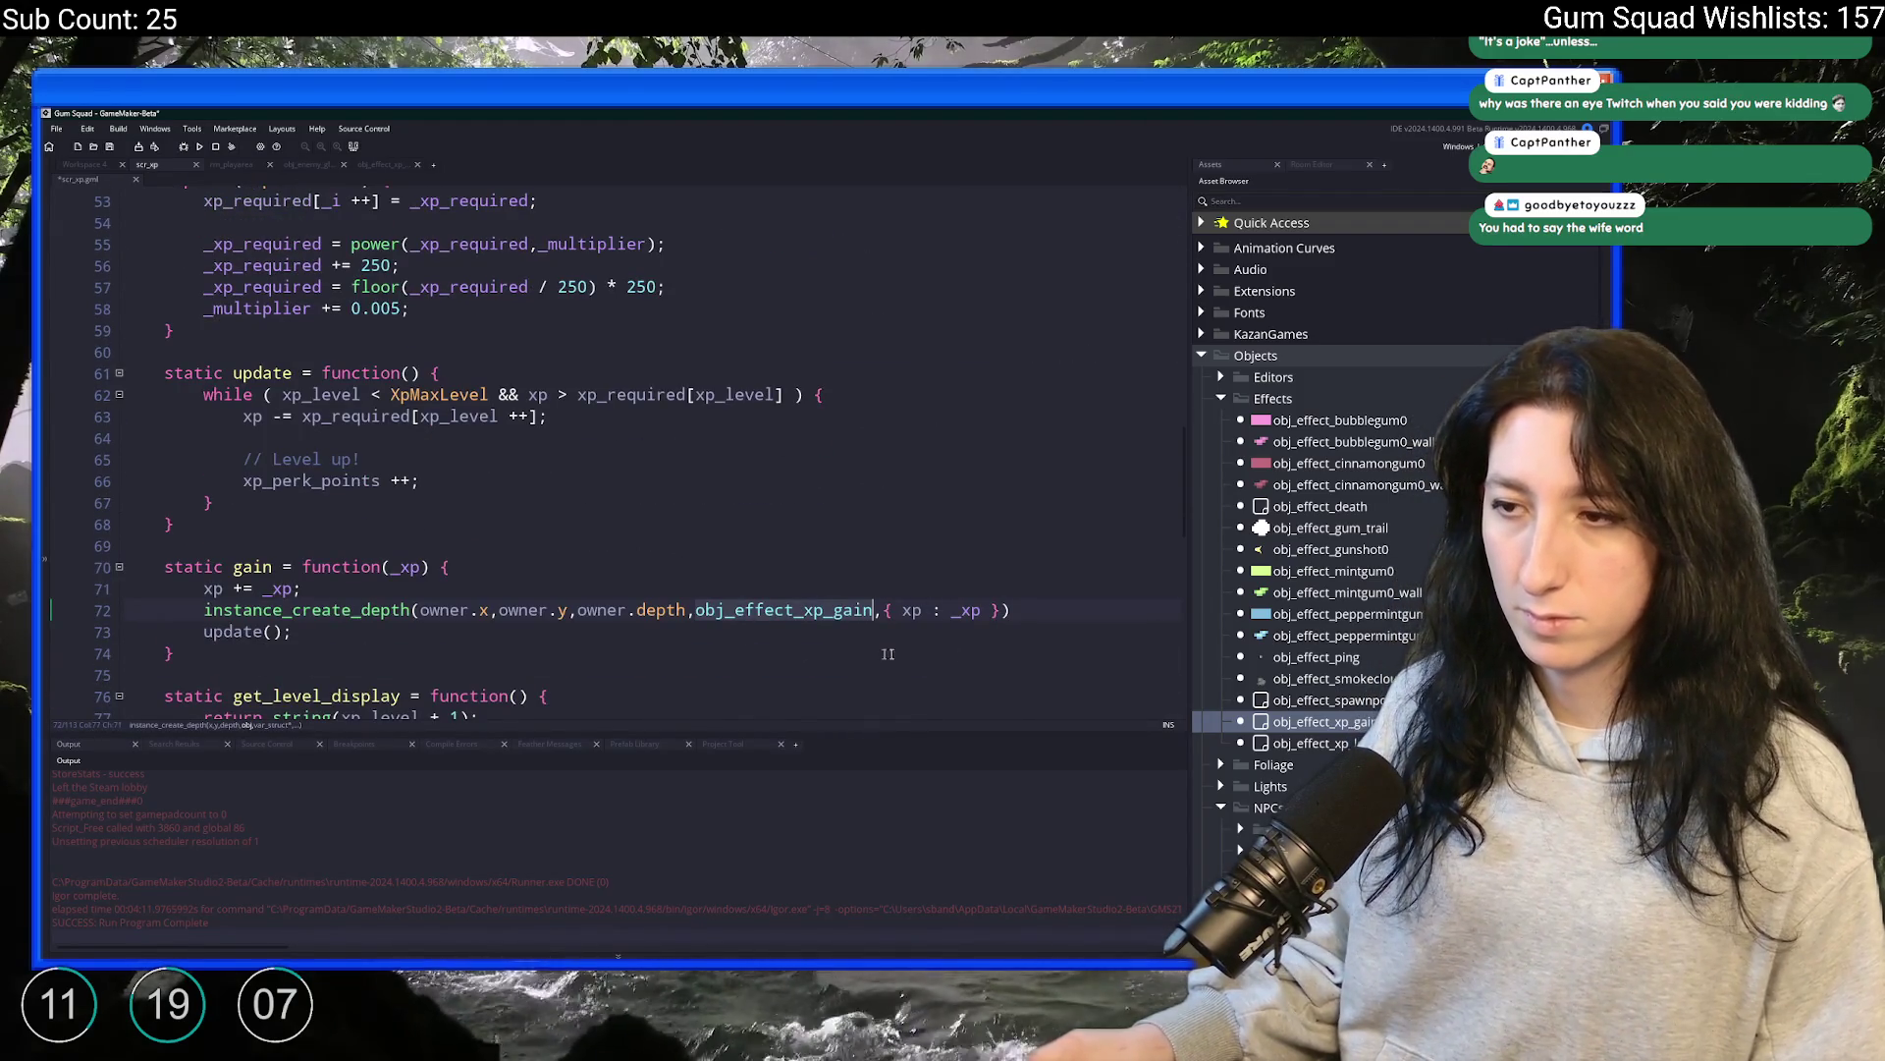
click(259, 649)
text(obj_effect_xp_levelup)
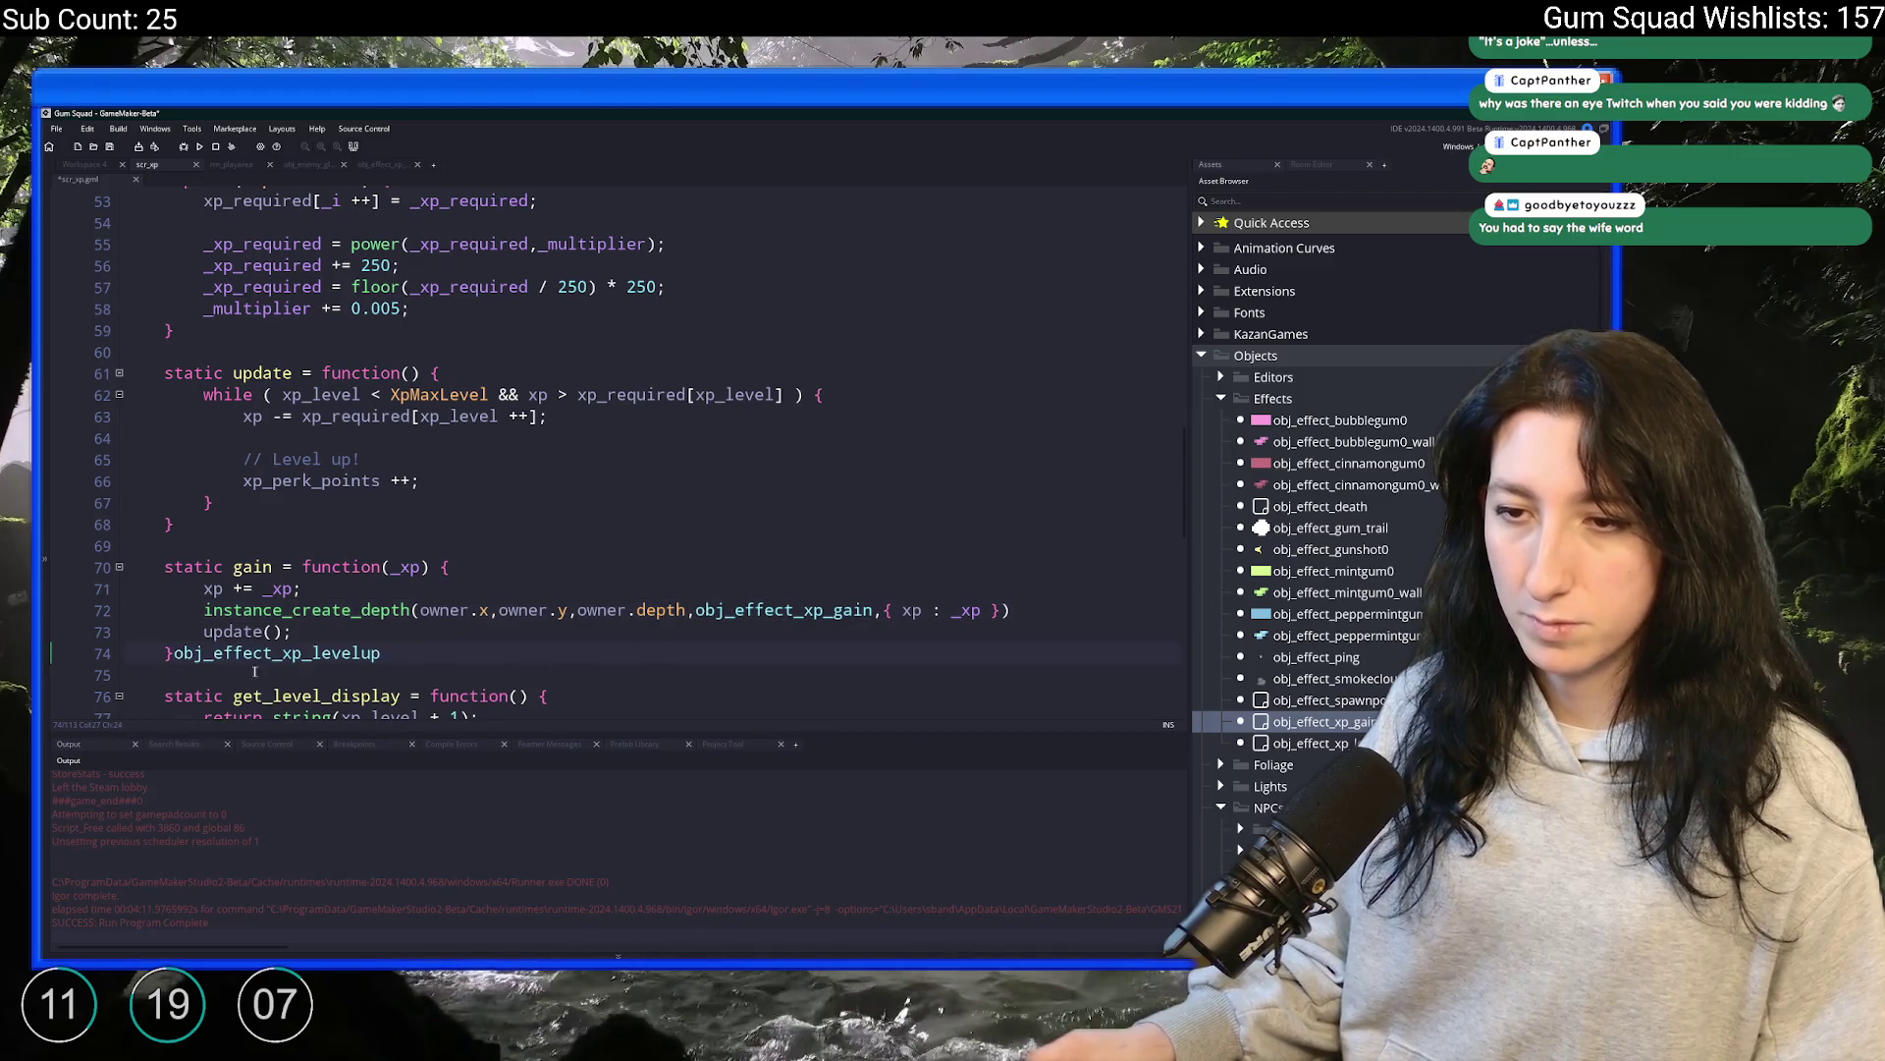
key(ctrl+z)
key(Up)
key(End)
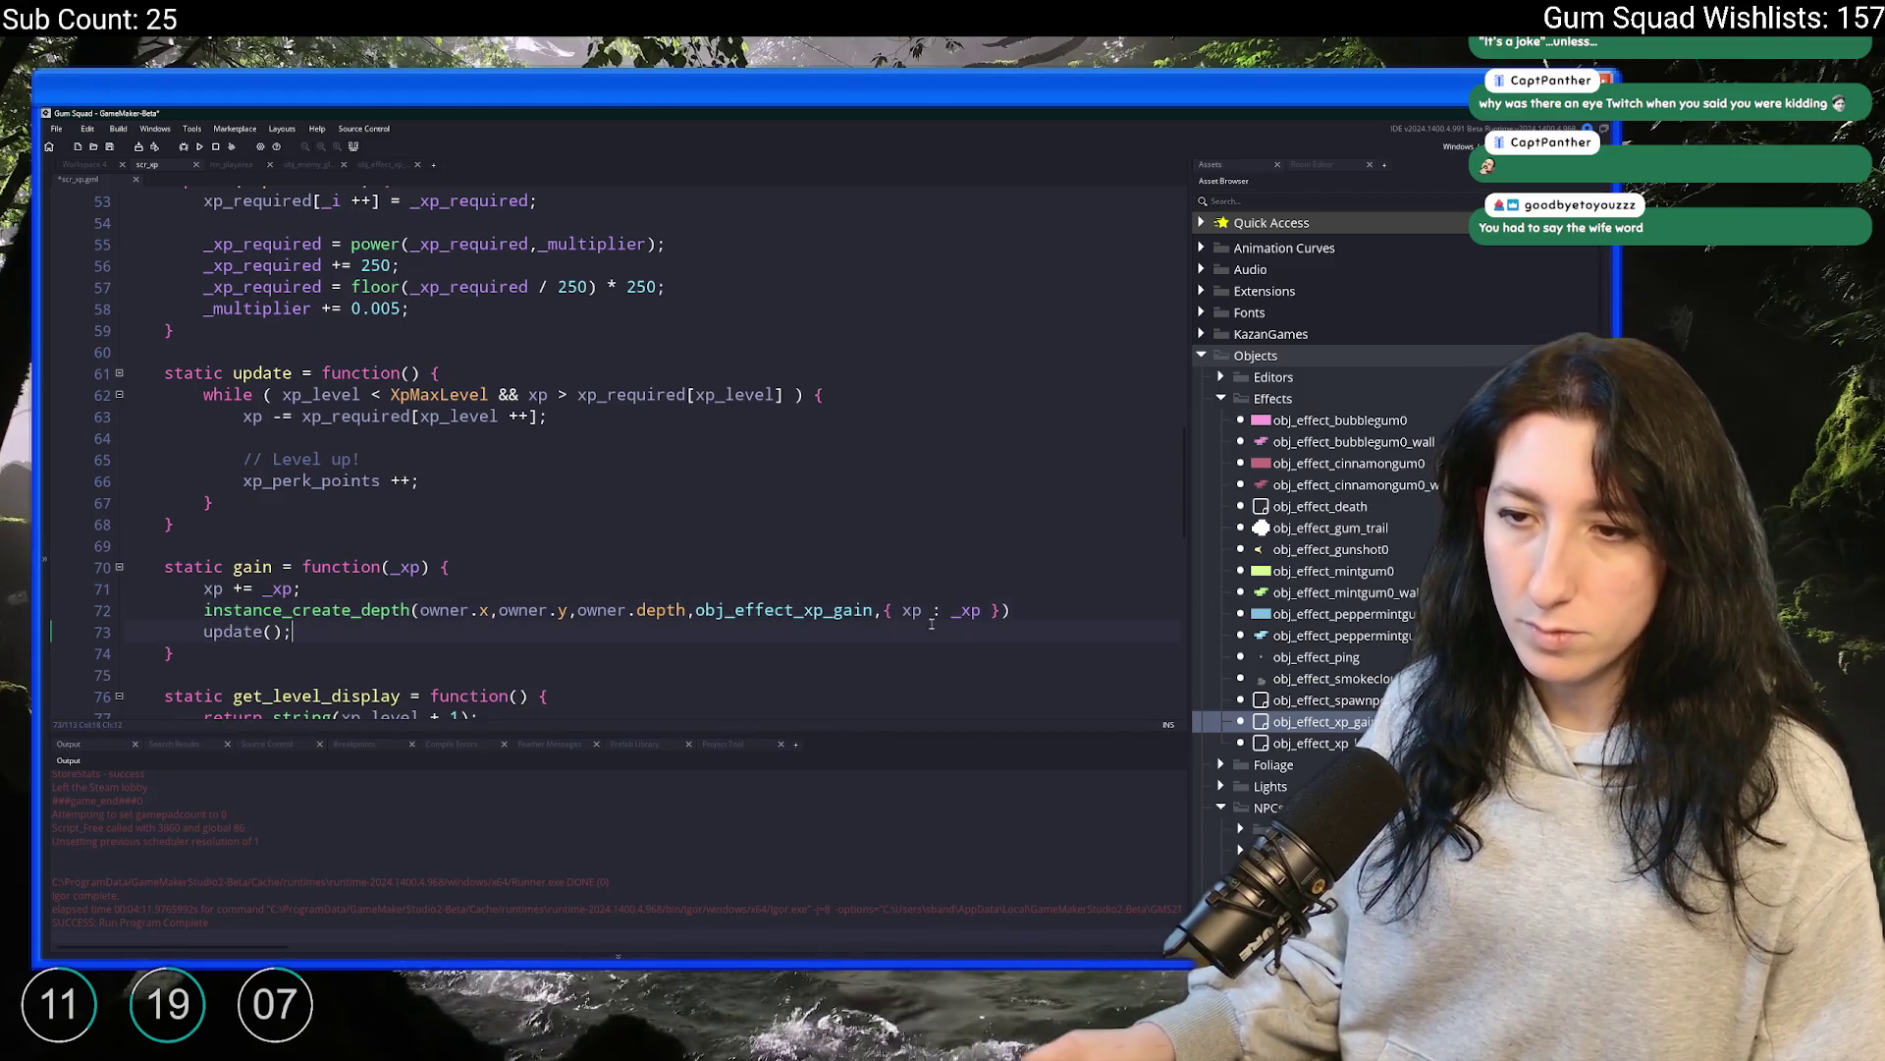
Add a line after xp_perk_points ++ and copy the gain function's instance_create_depth line
scroll(888, 628, down, 3)
scroll(848, 635, down, 10)
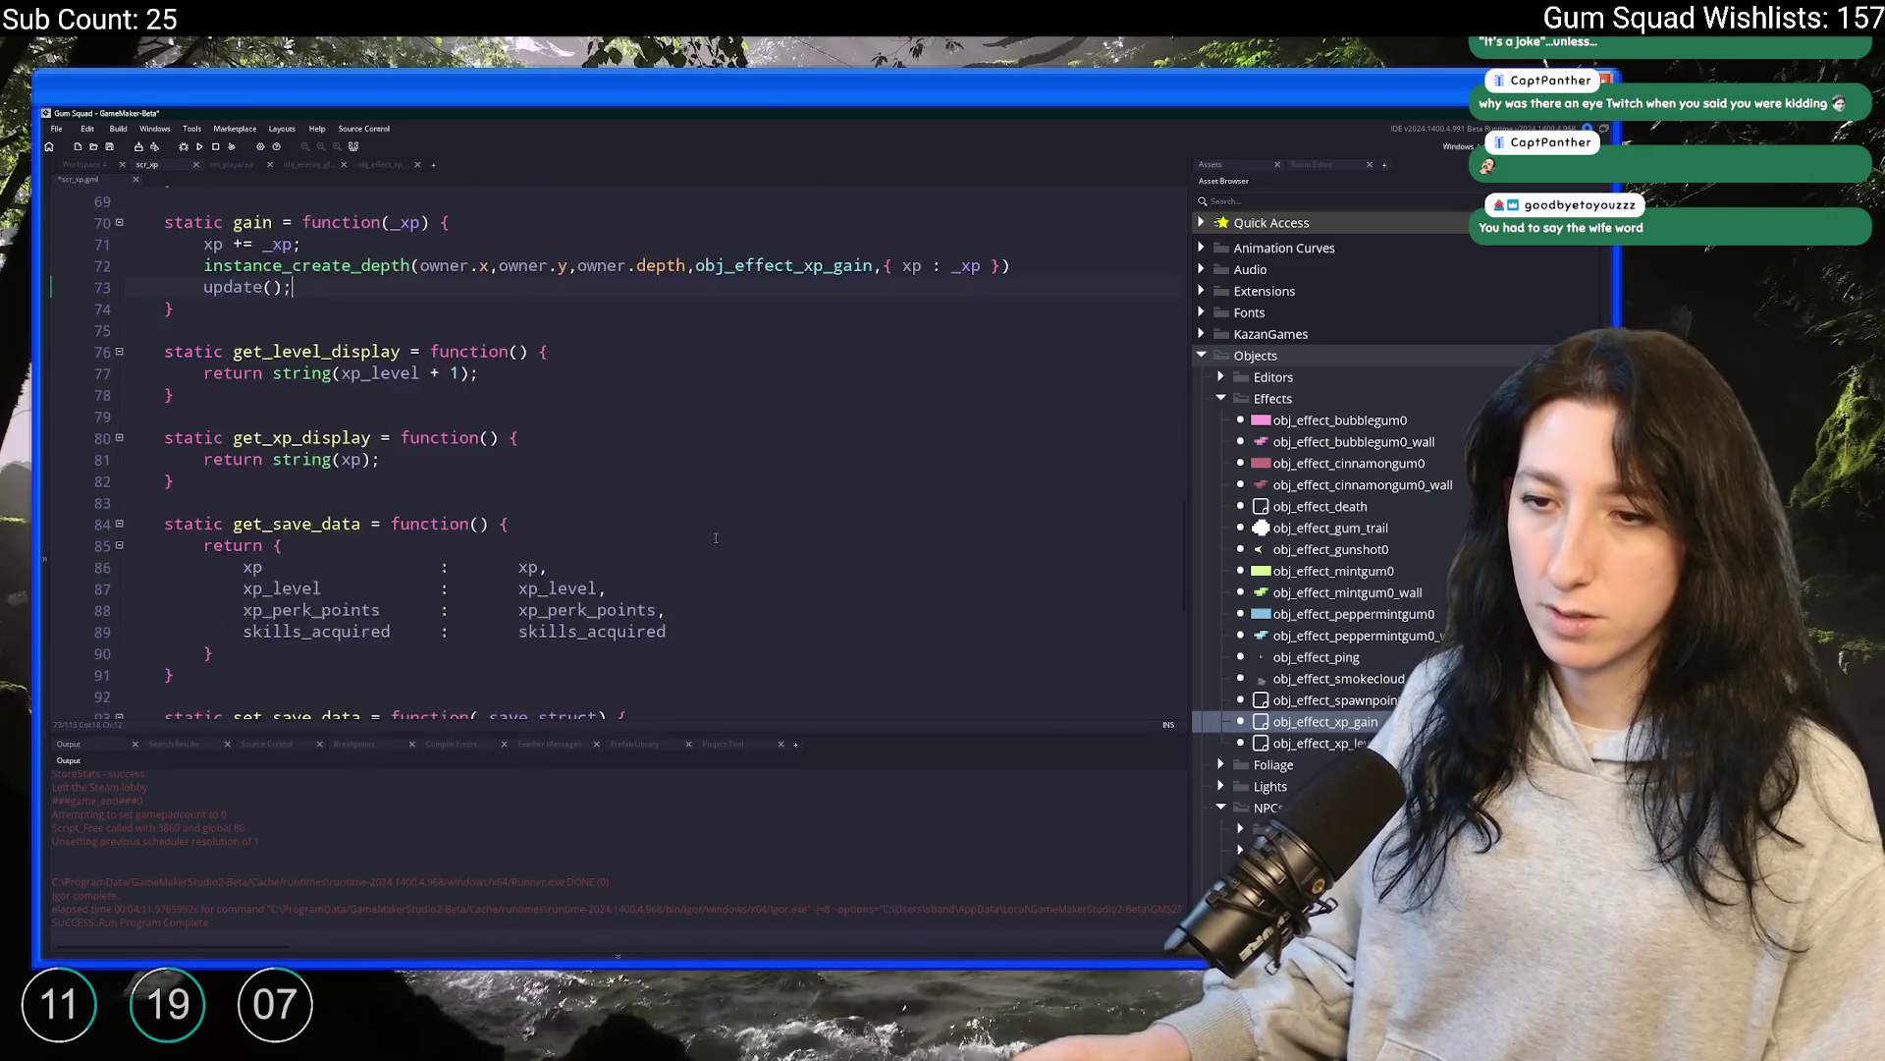
scroll(528, 504, up, 12)
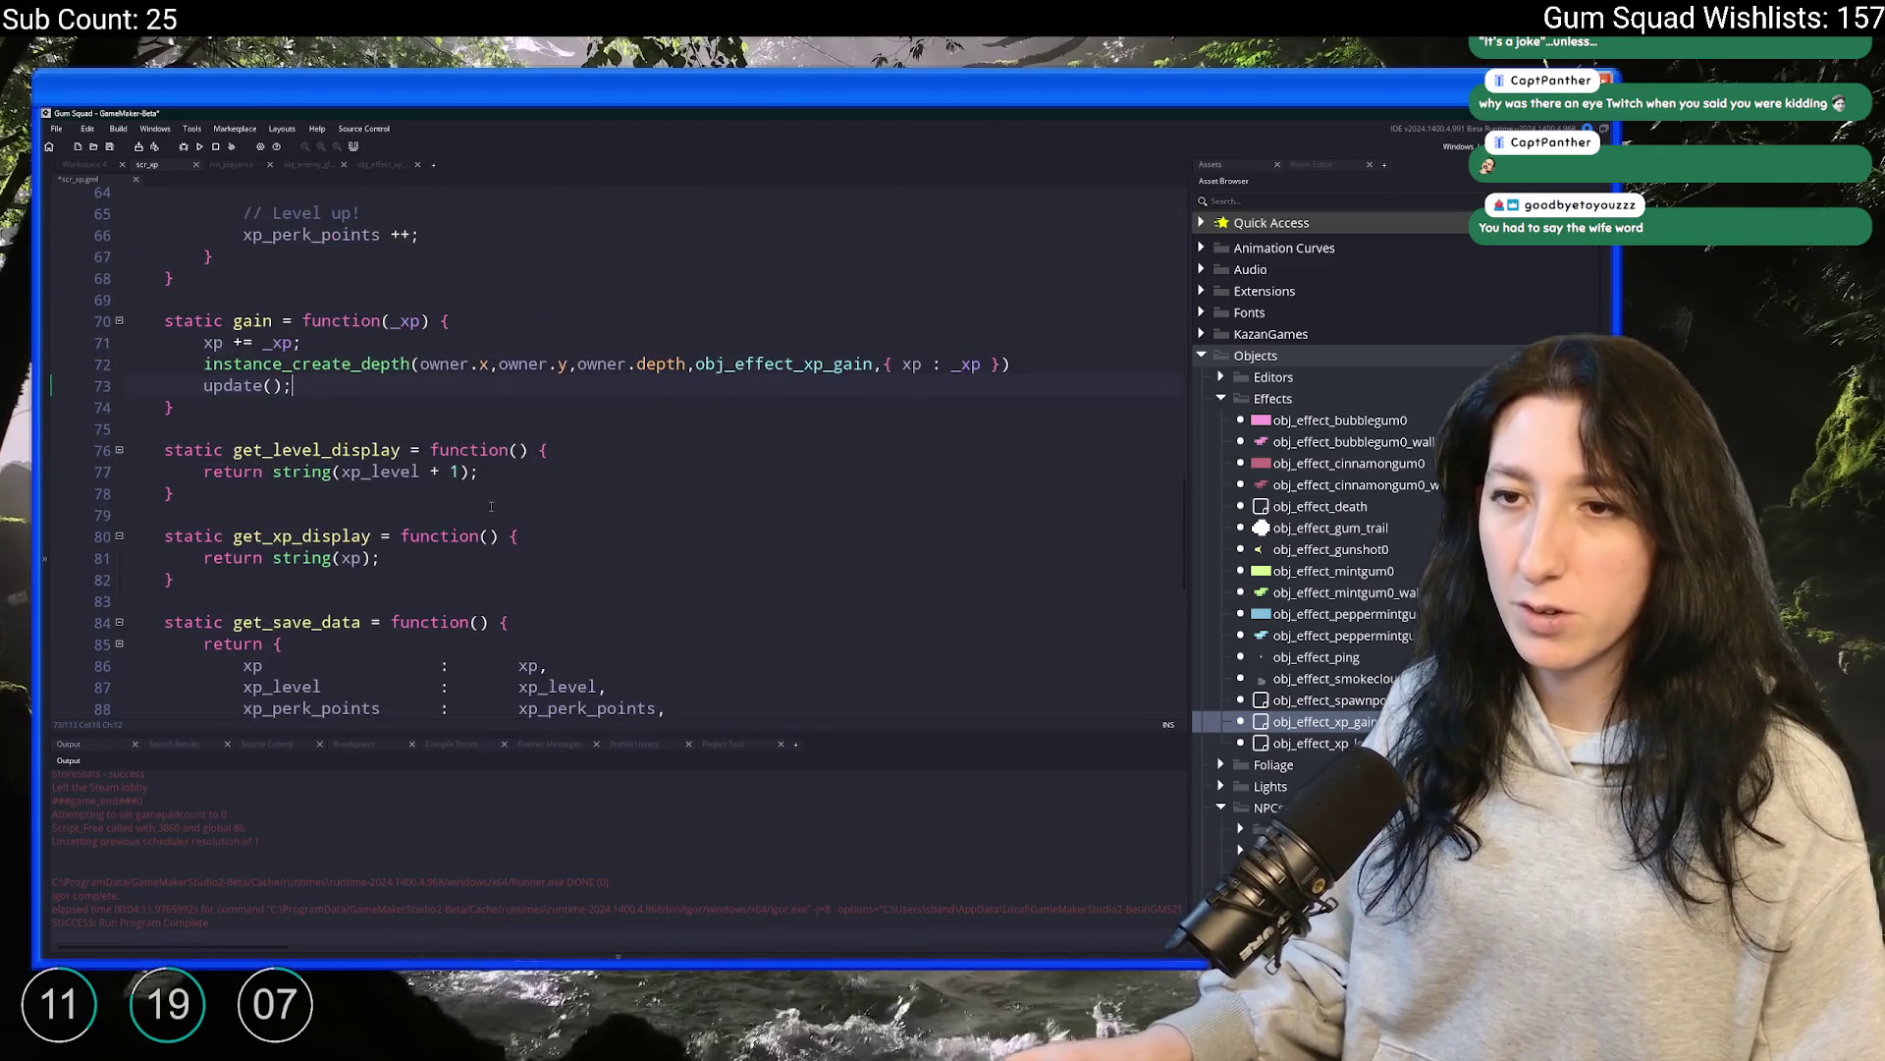
scroll(373, 572, up, 1)
click(726, 512)
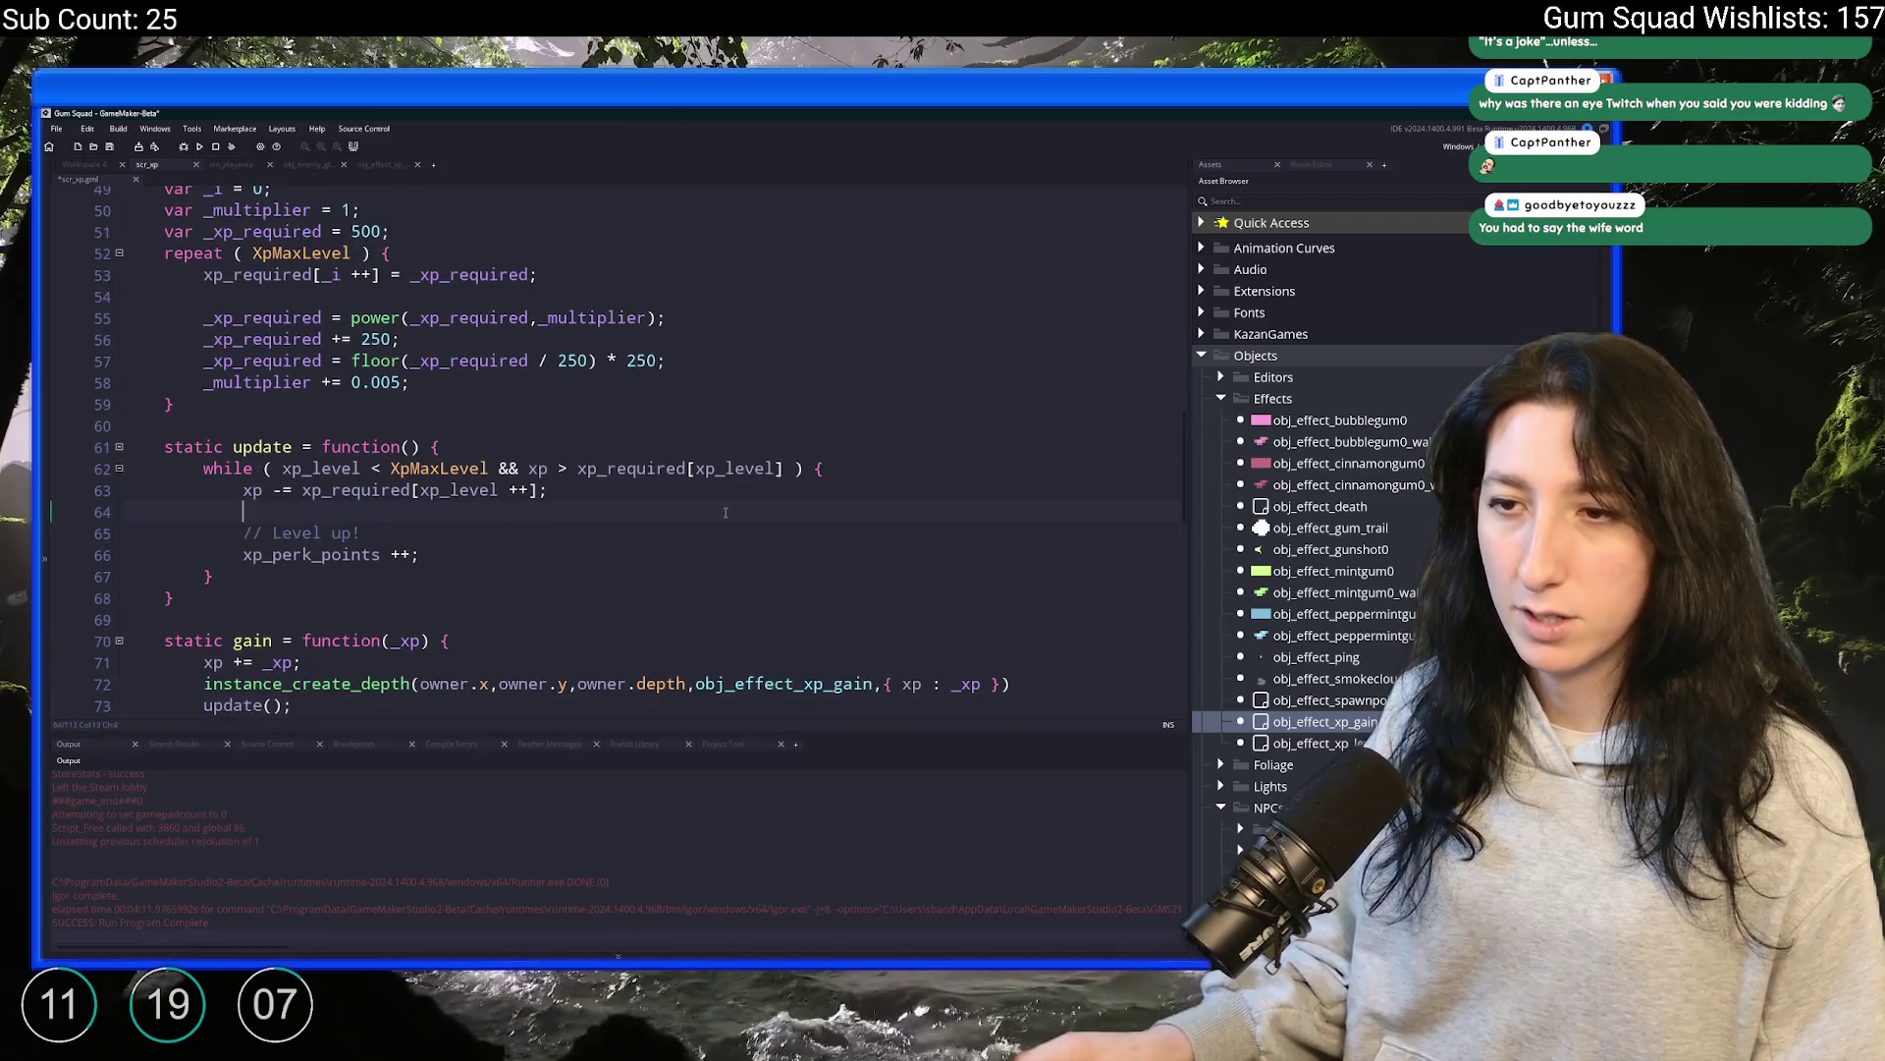
key(Return)
key(Return)
text(obj_effect_xp_levelup)
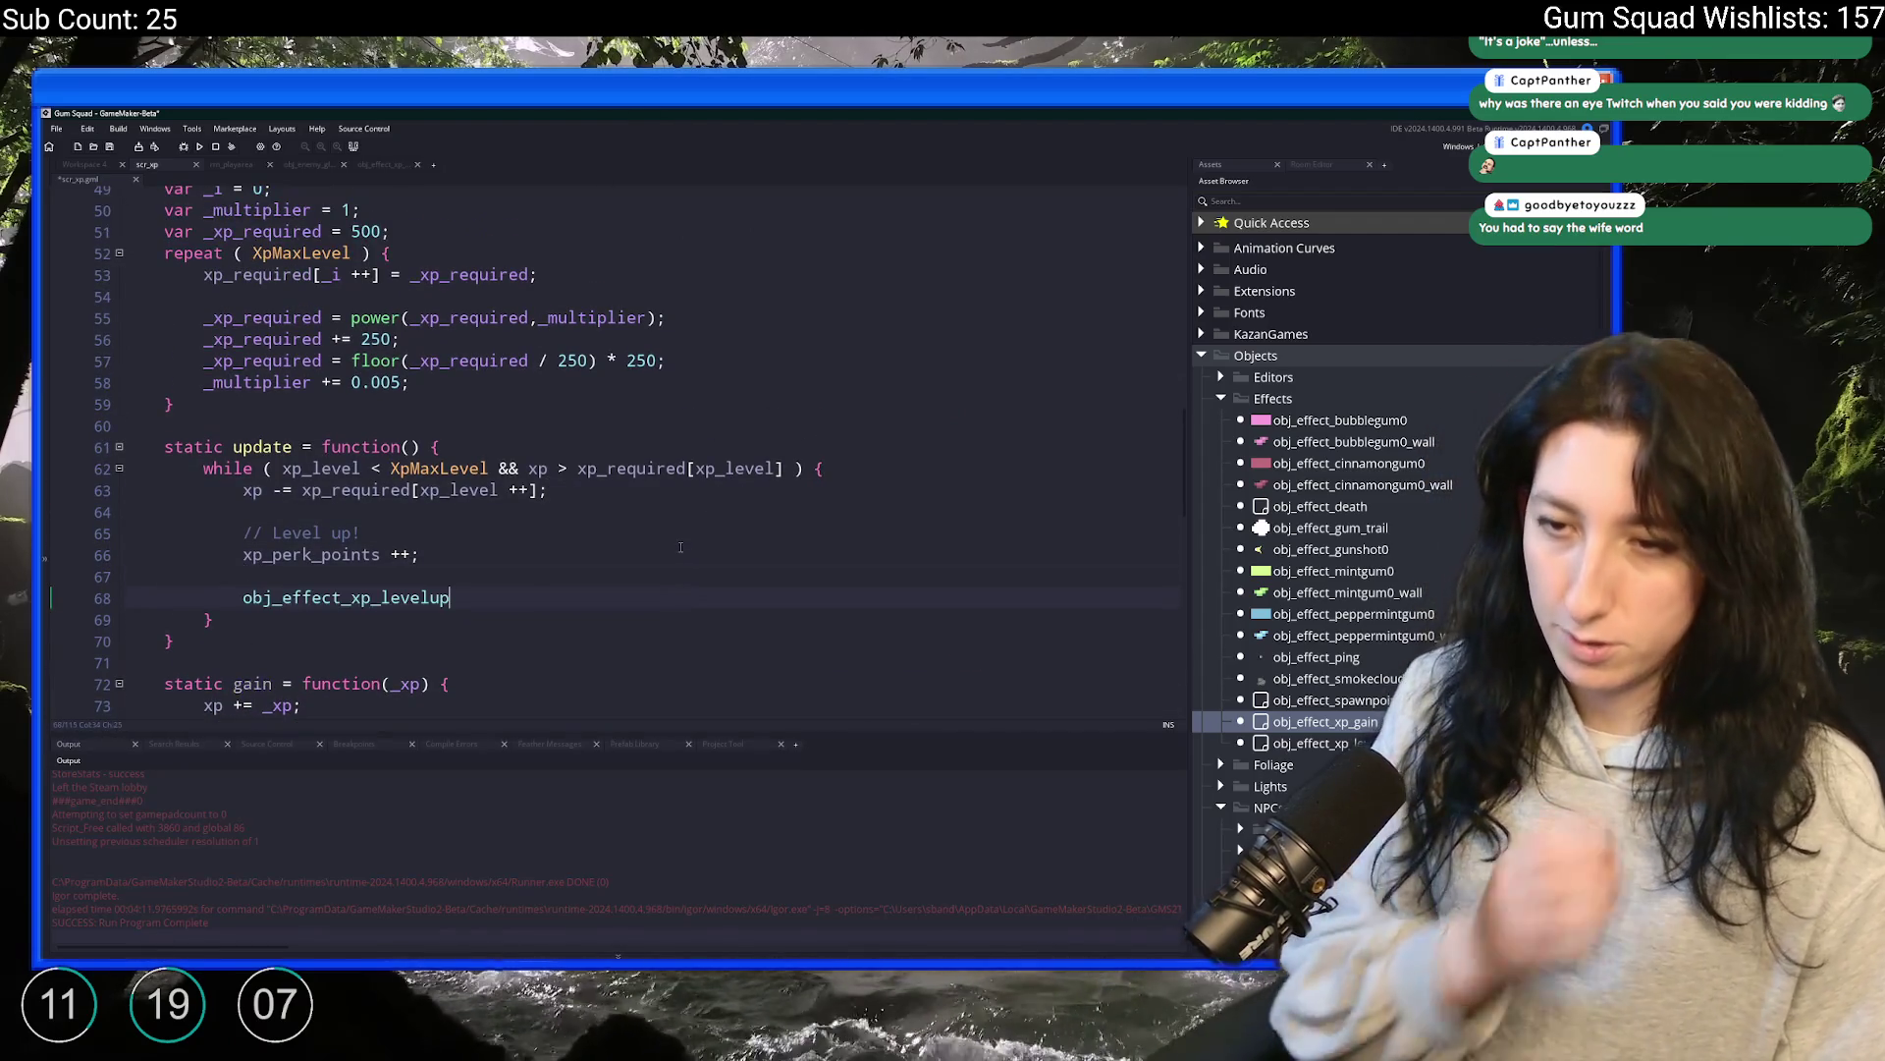
key(ctrl+z)
scroll(680, 547, down, 4)
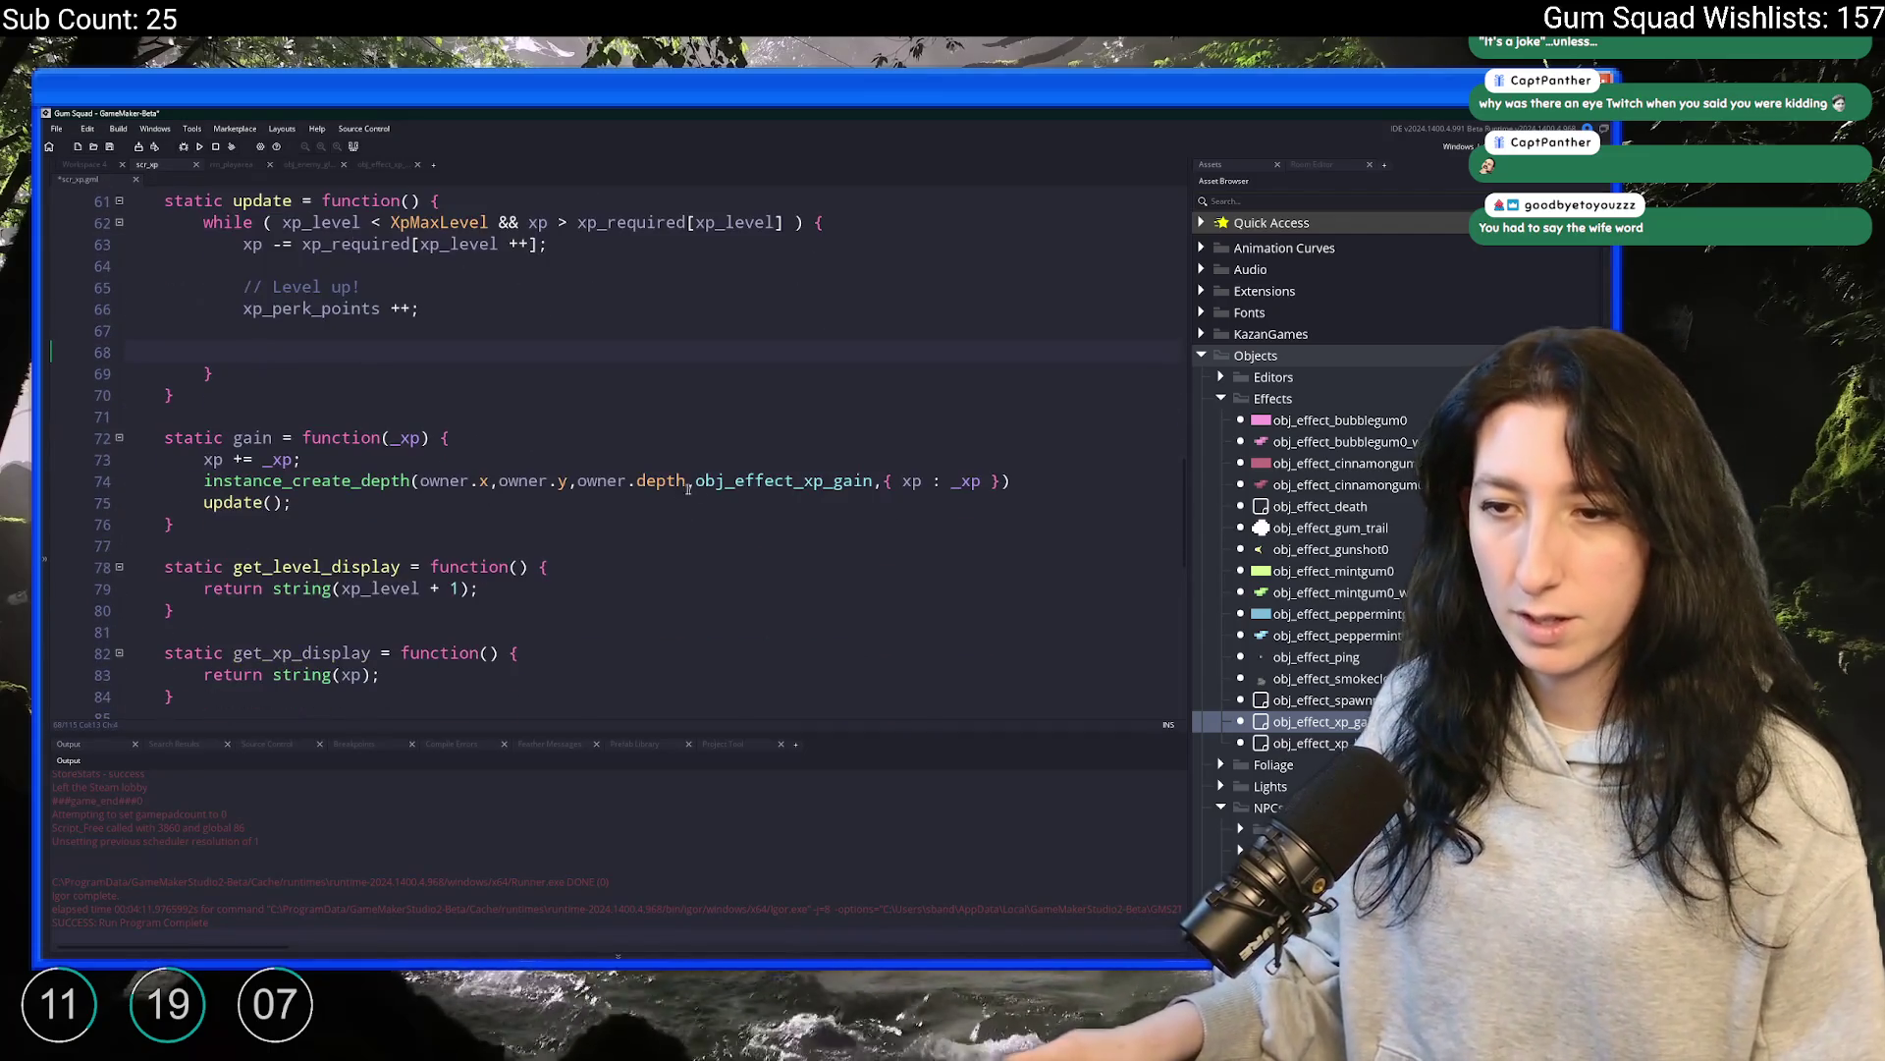
text(obj_effect_xp_levelup)
click(785, 480)
click(1069, 484)
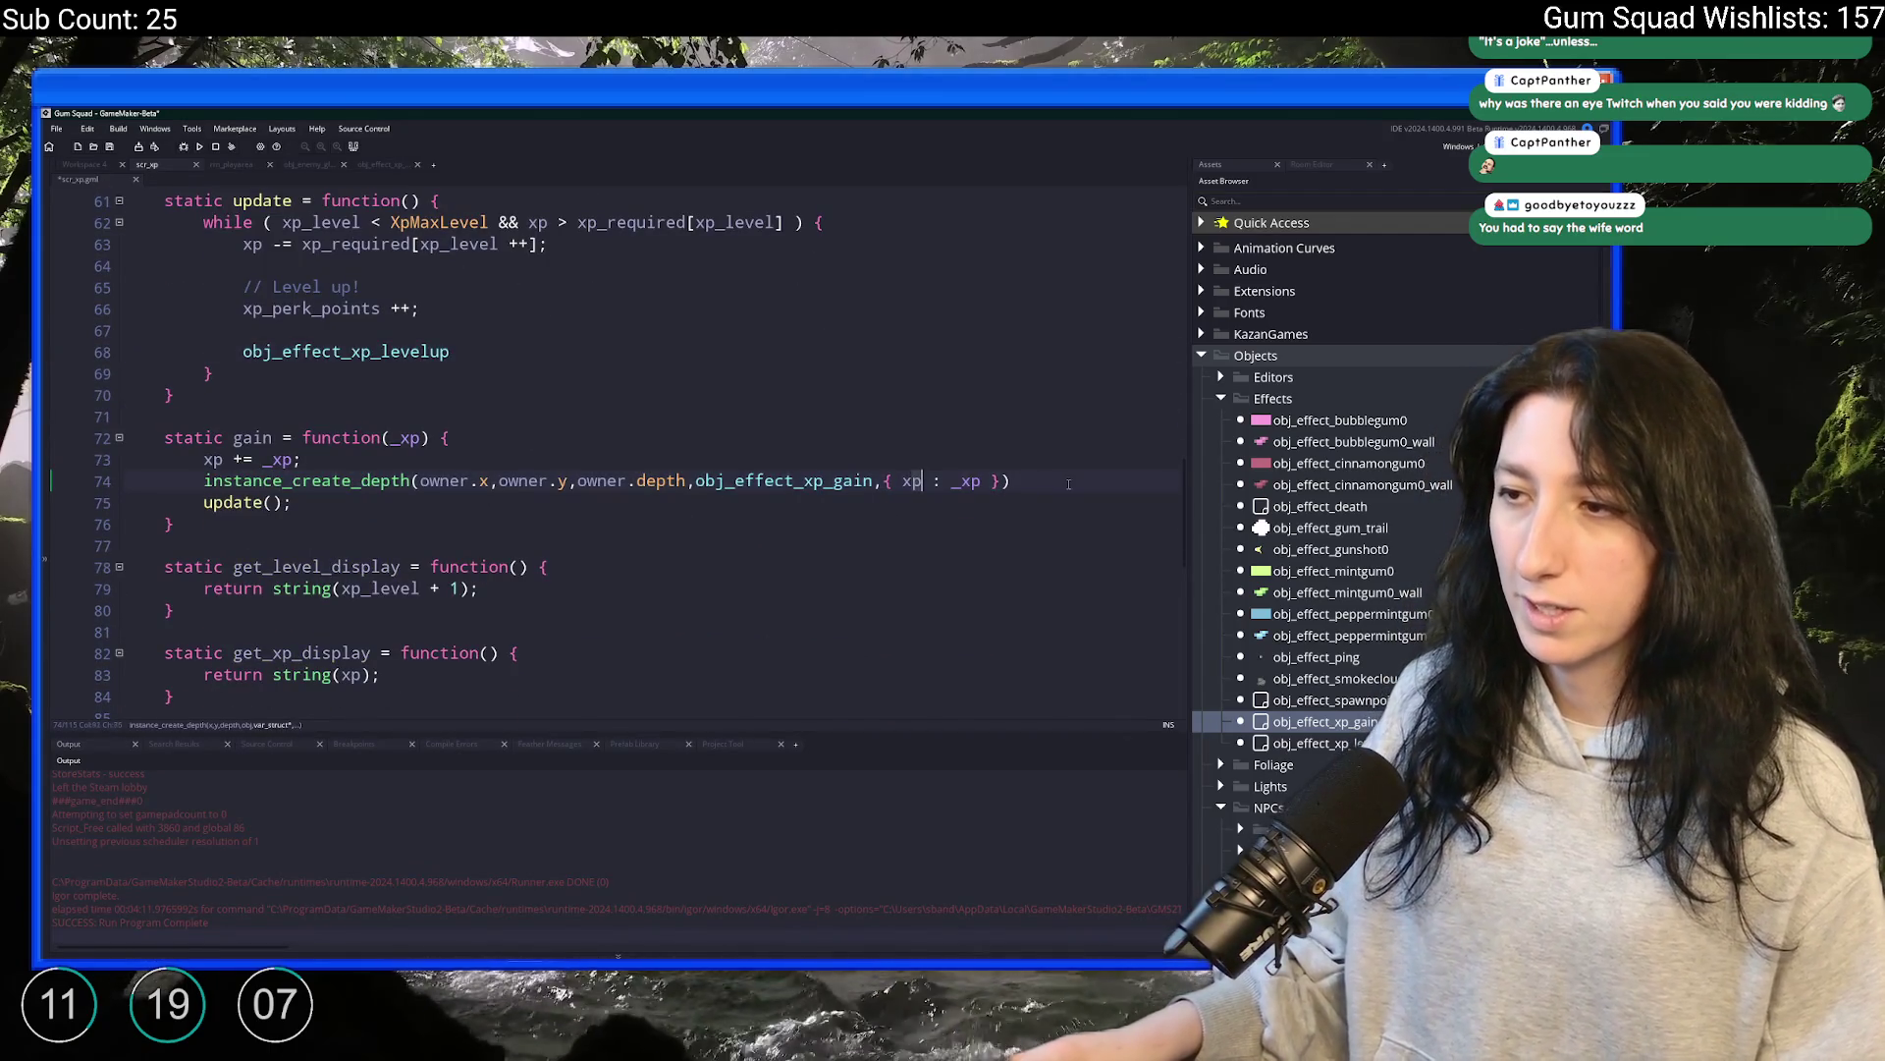
drag(1063, 484, 203, 481)
key(ctrl+c)
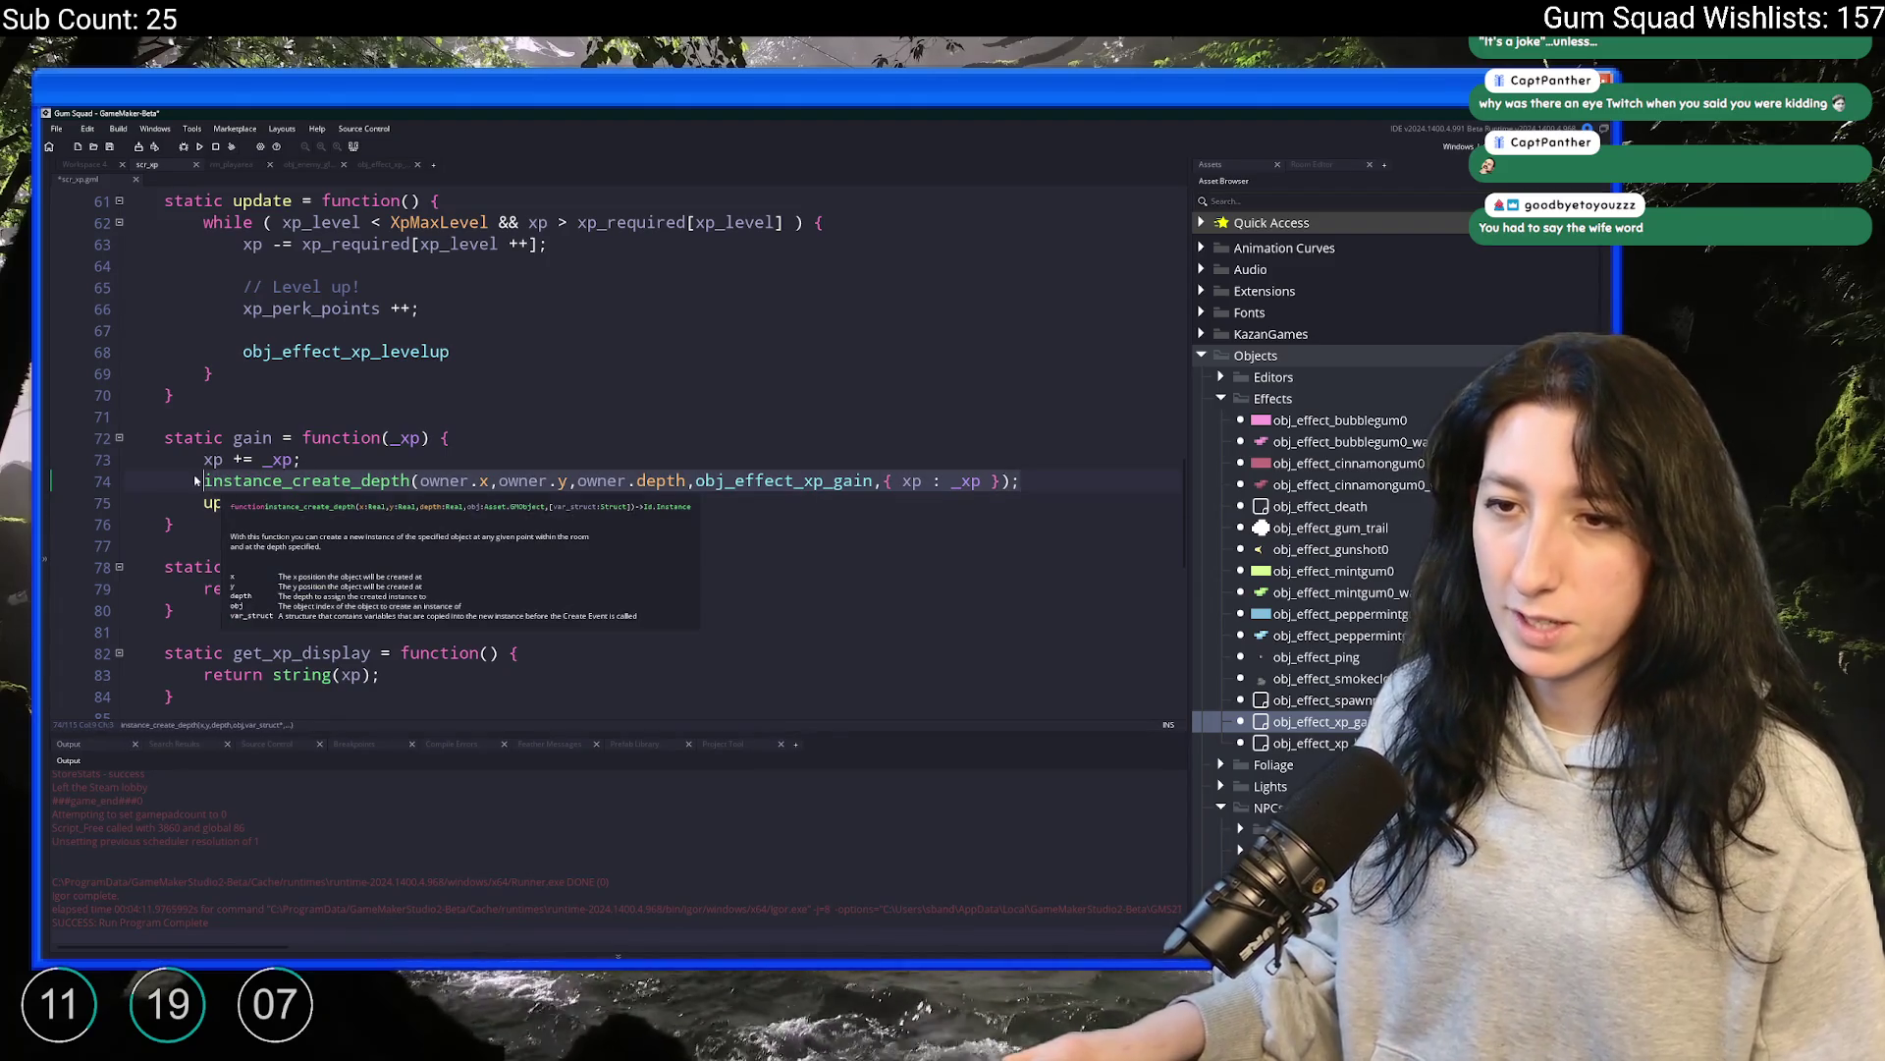
Insert instance_create_depth(owner.x,owner.y,owner.depth,obj_effect_xp_levelup); on line 68, removing the stray paste
click(371, 351)
key(Return)
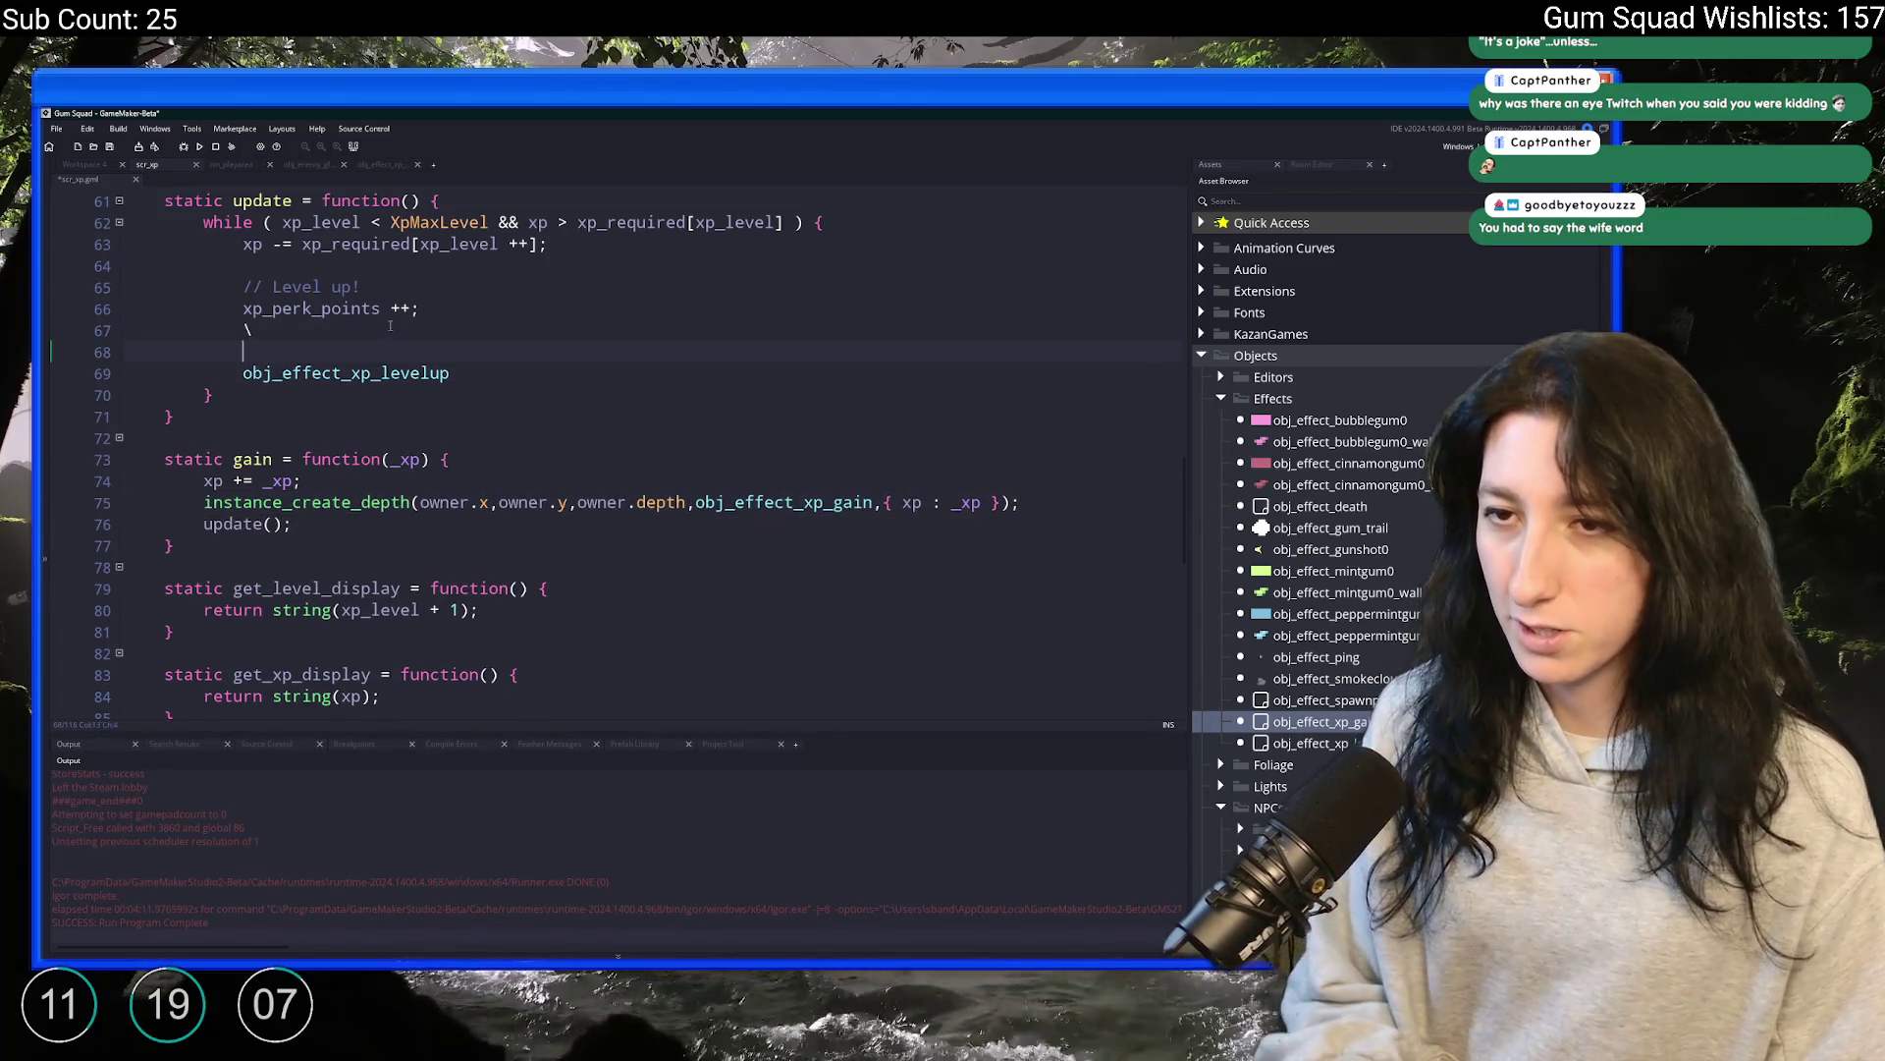
text(//)
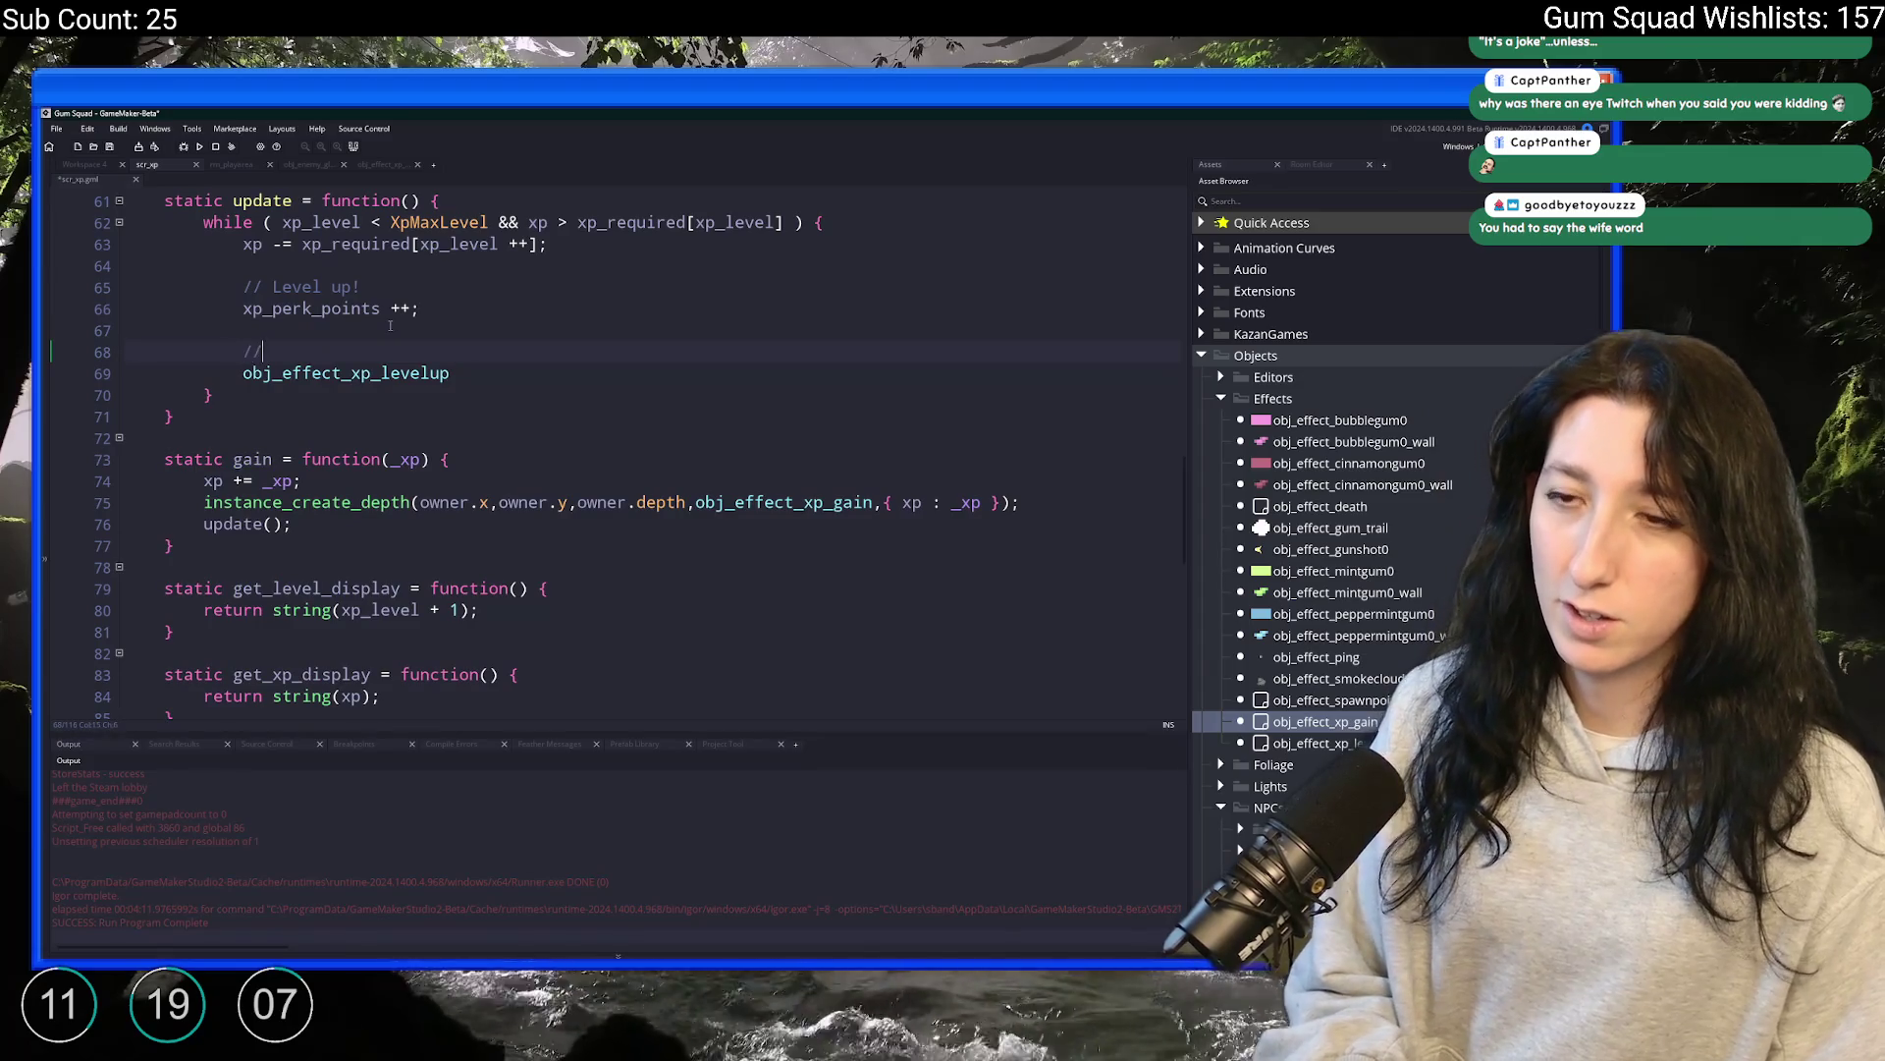
text( Level up)
key(shift+Home)
key(ctrl+v)
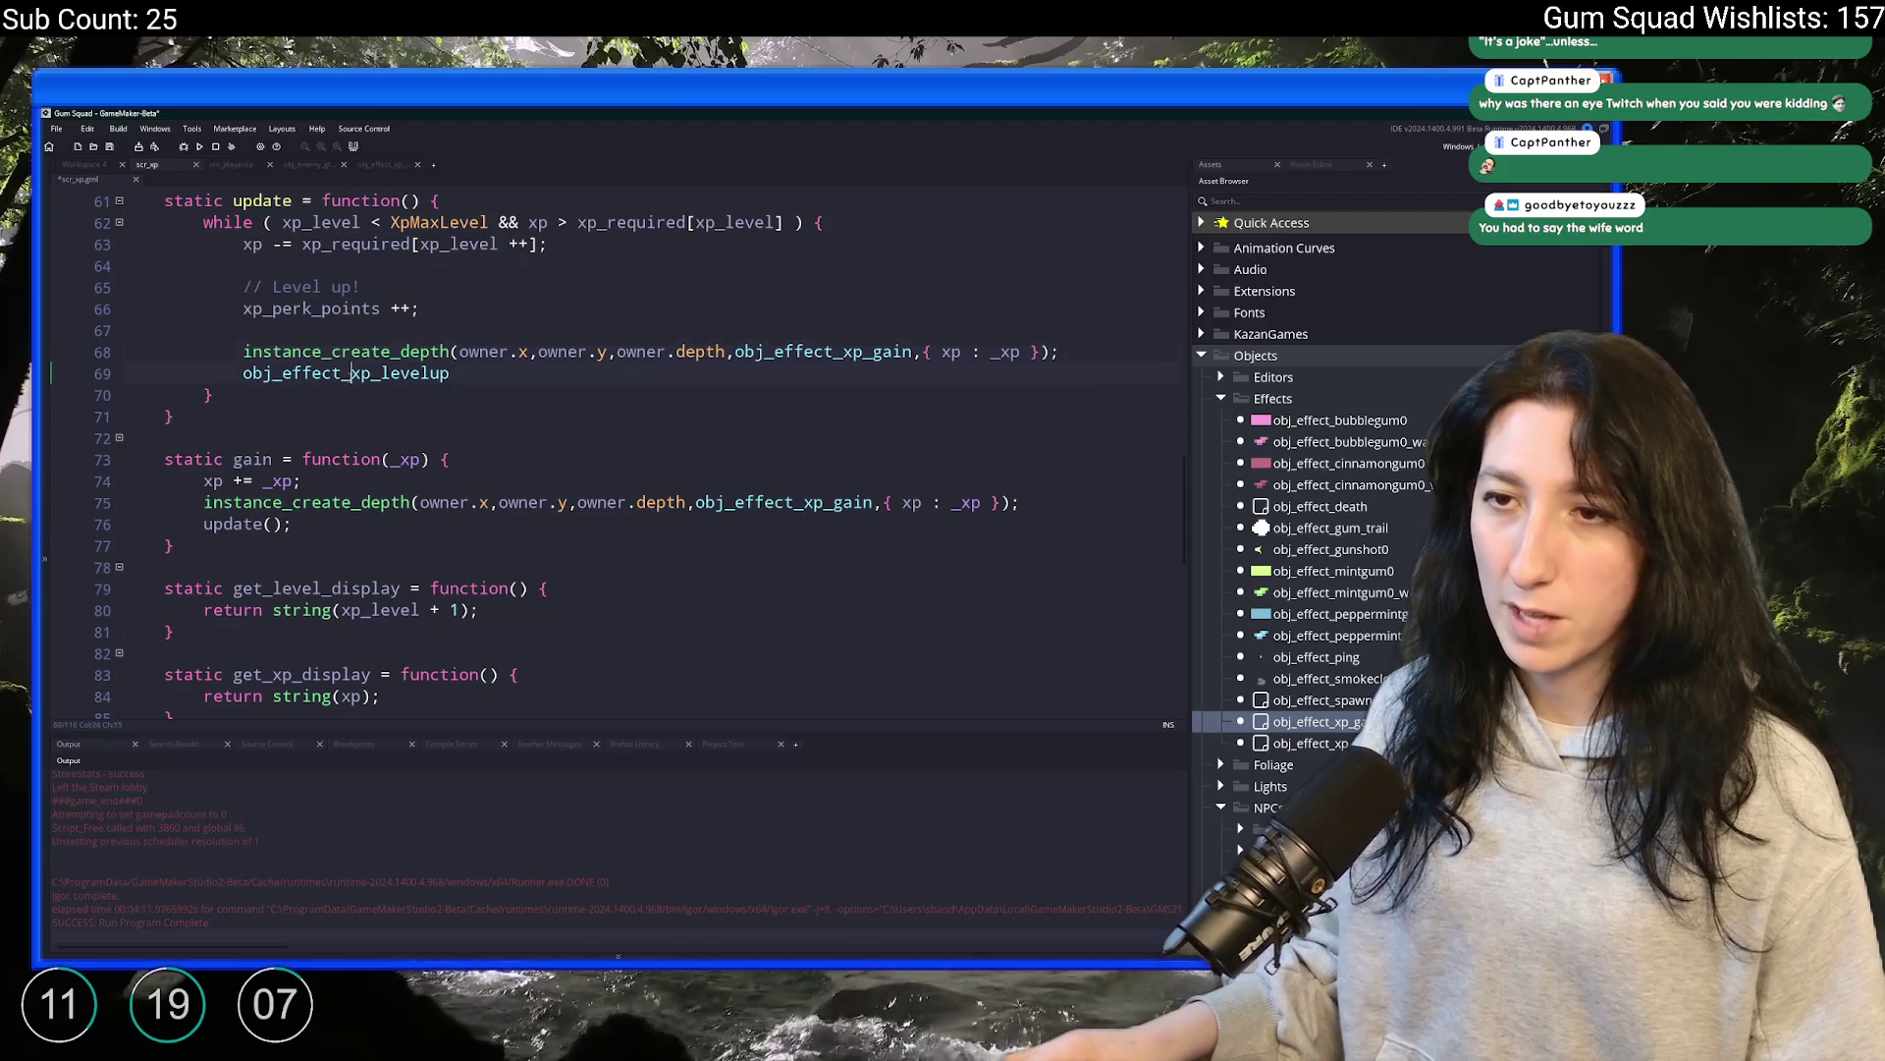
double_click(351, 374)
key(ctrl+c)
key(BackSpace)
key(BackSpace)
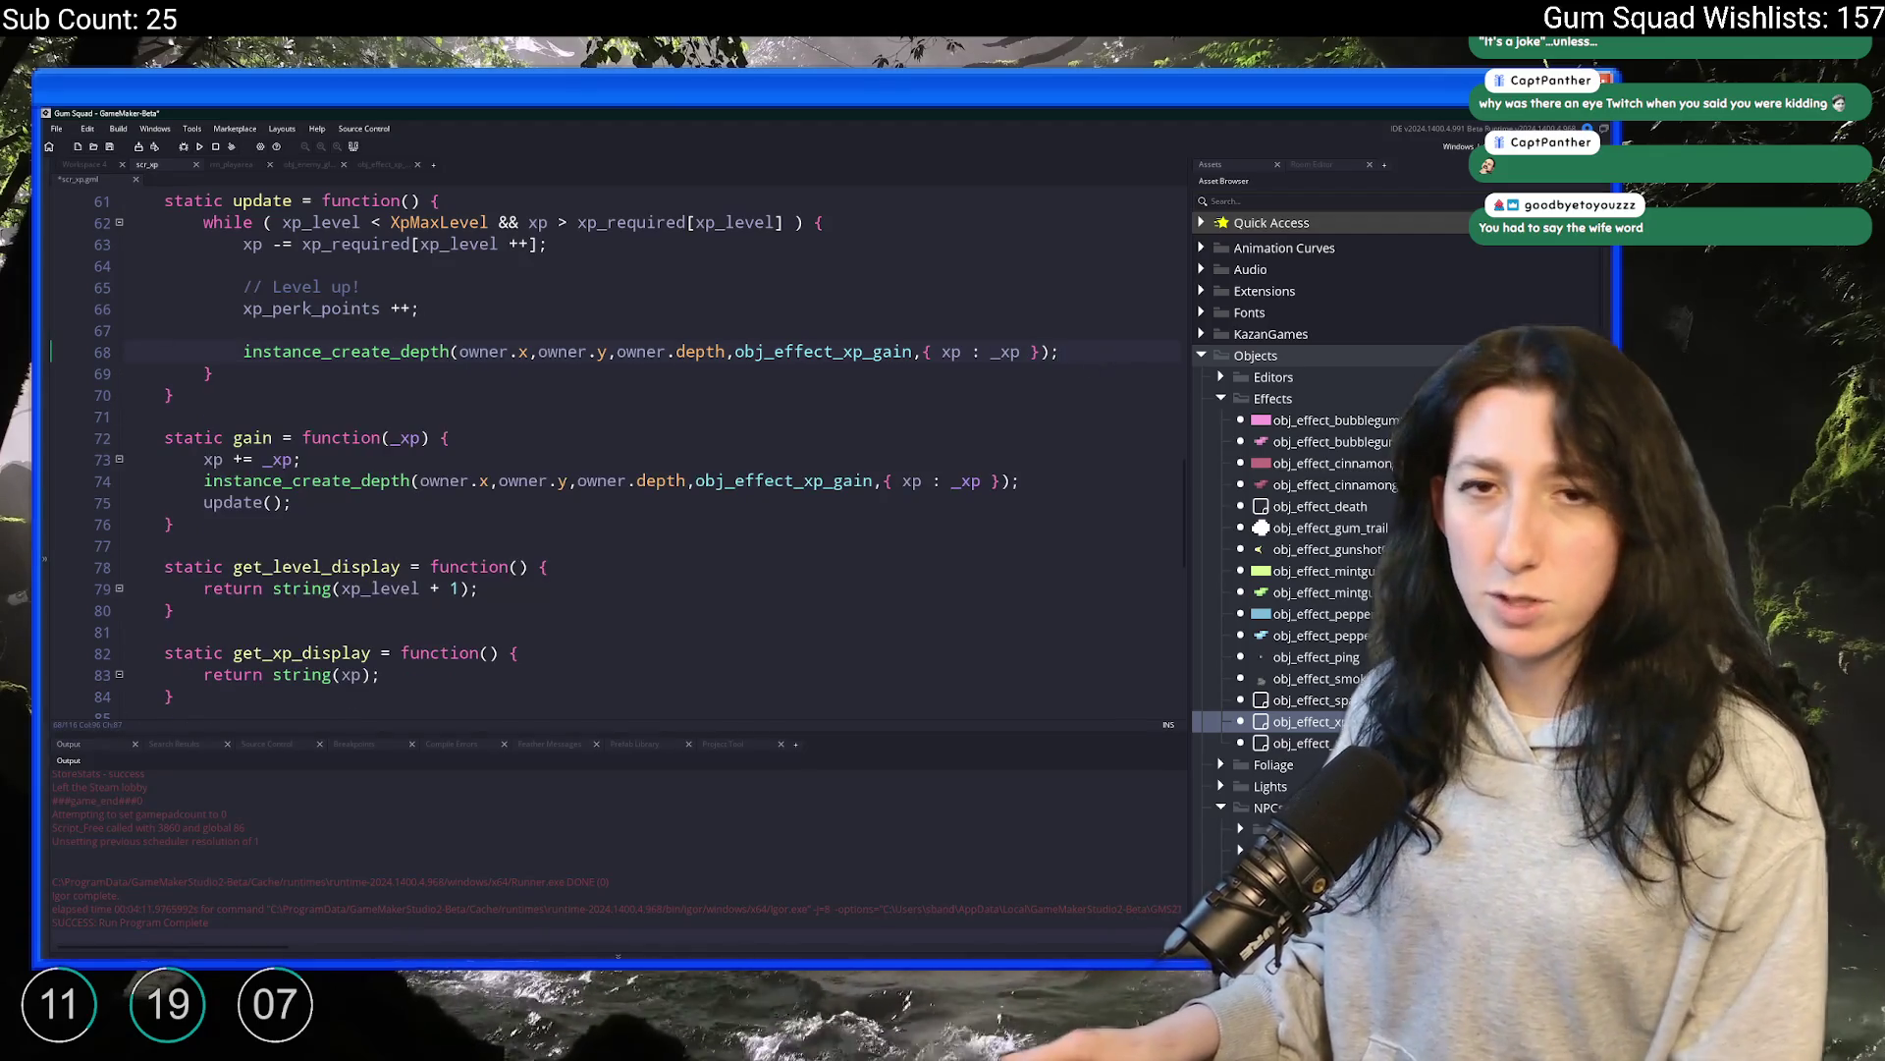
double_click(825, 352)
key(ctrl+v)
click(1070, 354)
drag(1070, 354, 944, 357)
key(BackSpace)
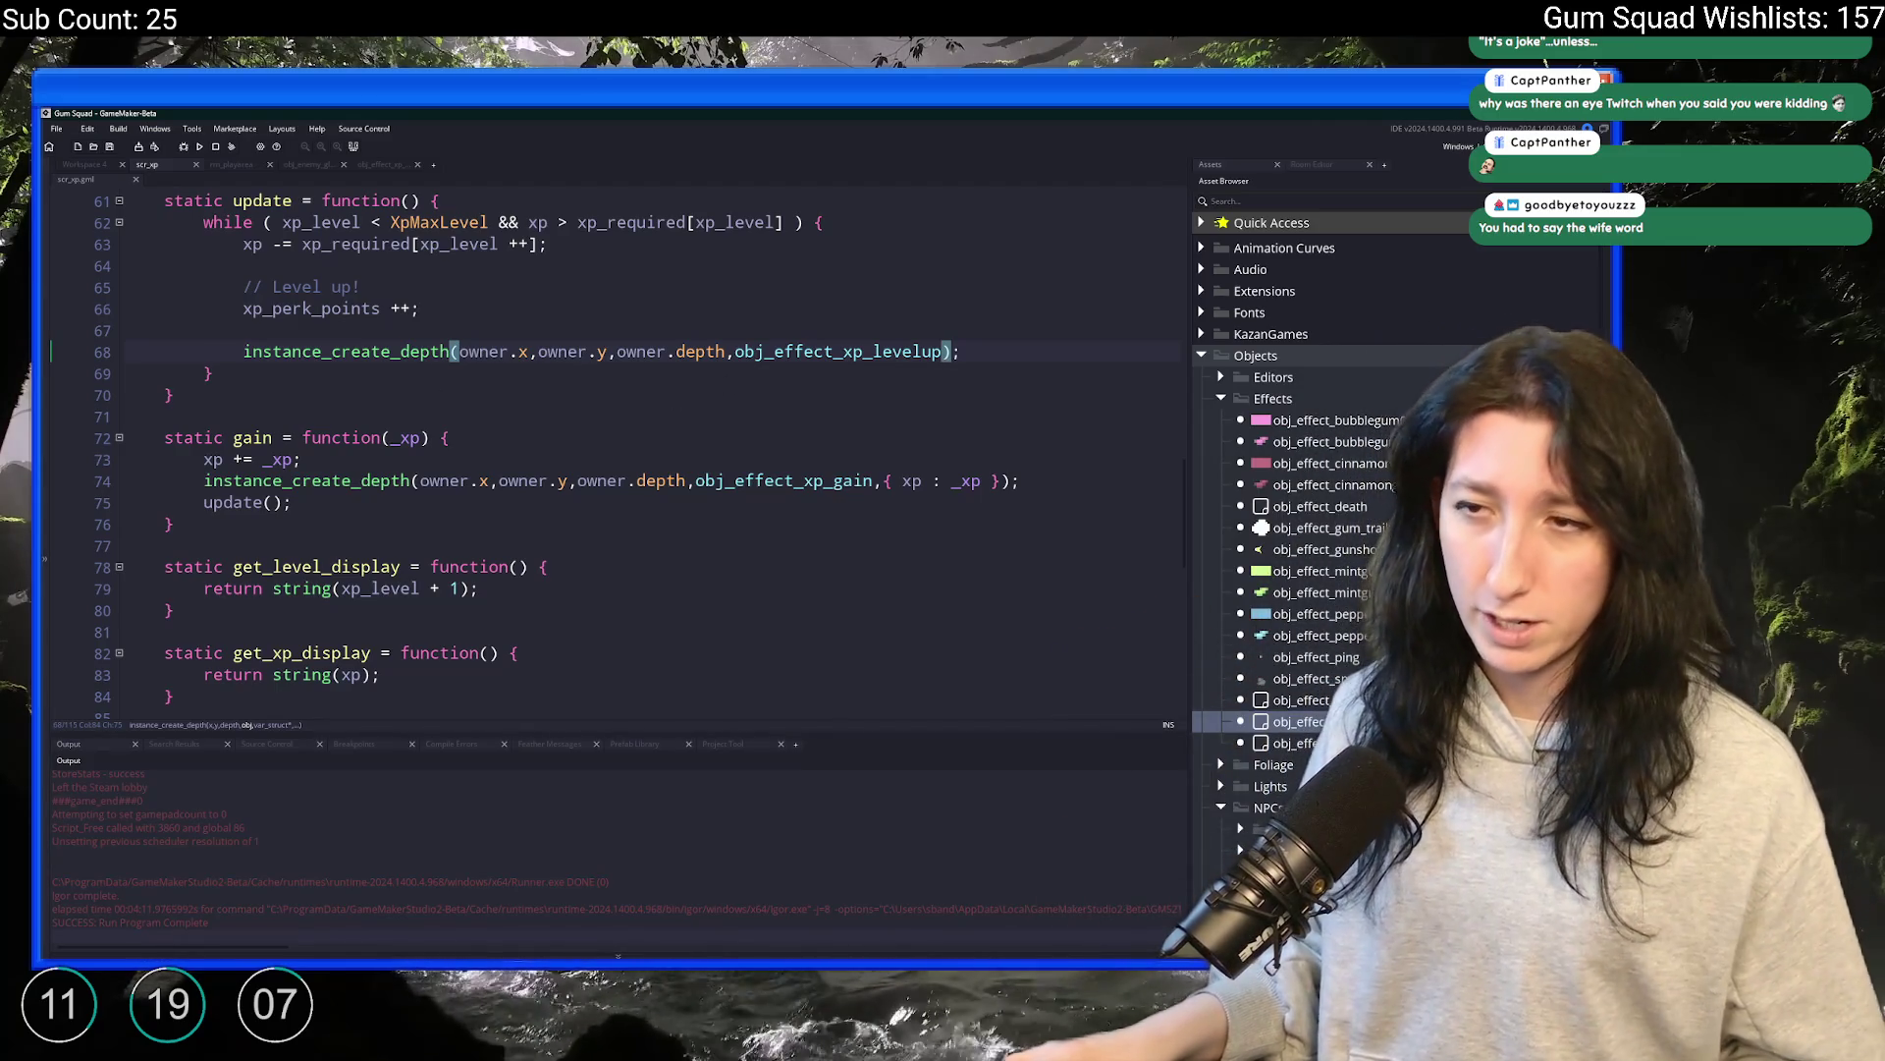
Run the game so Gum Squad opens at its Build 0.1.2.0 main menu
click(980, 338)
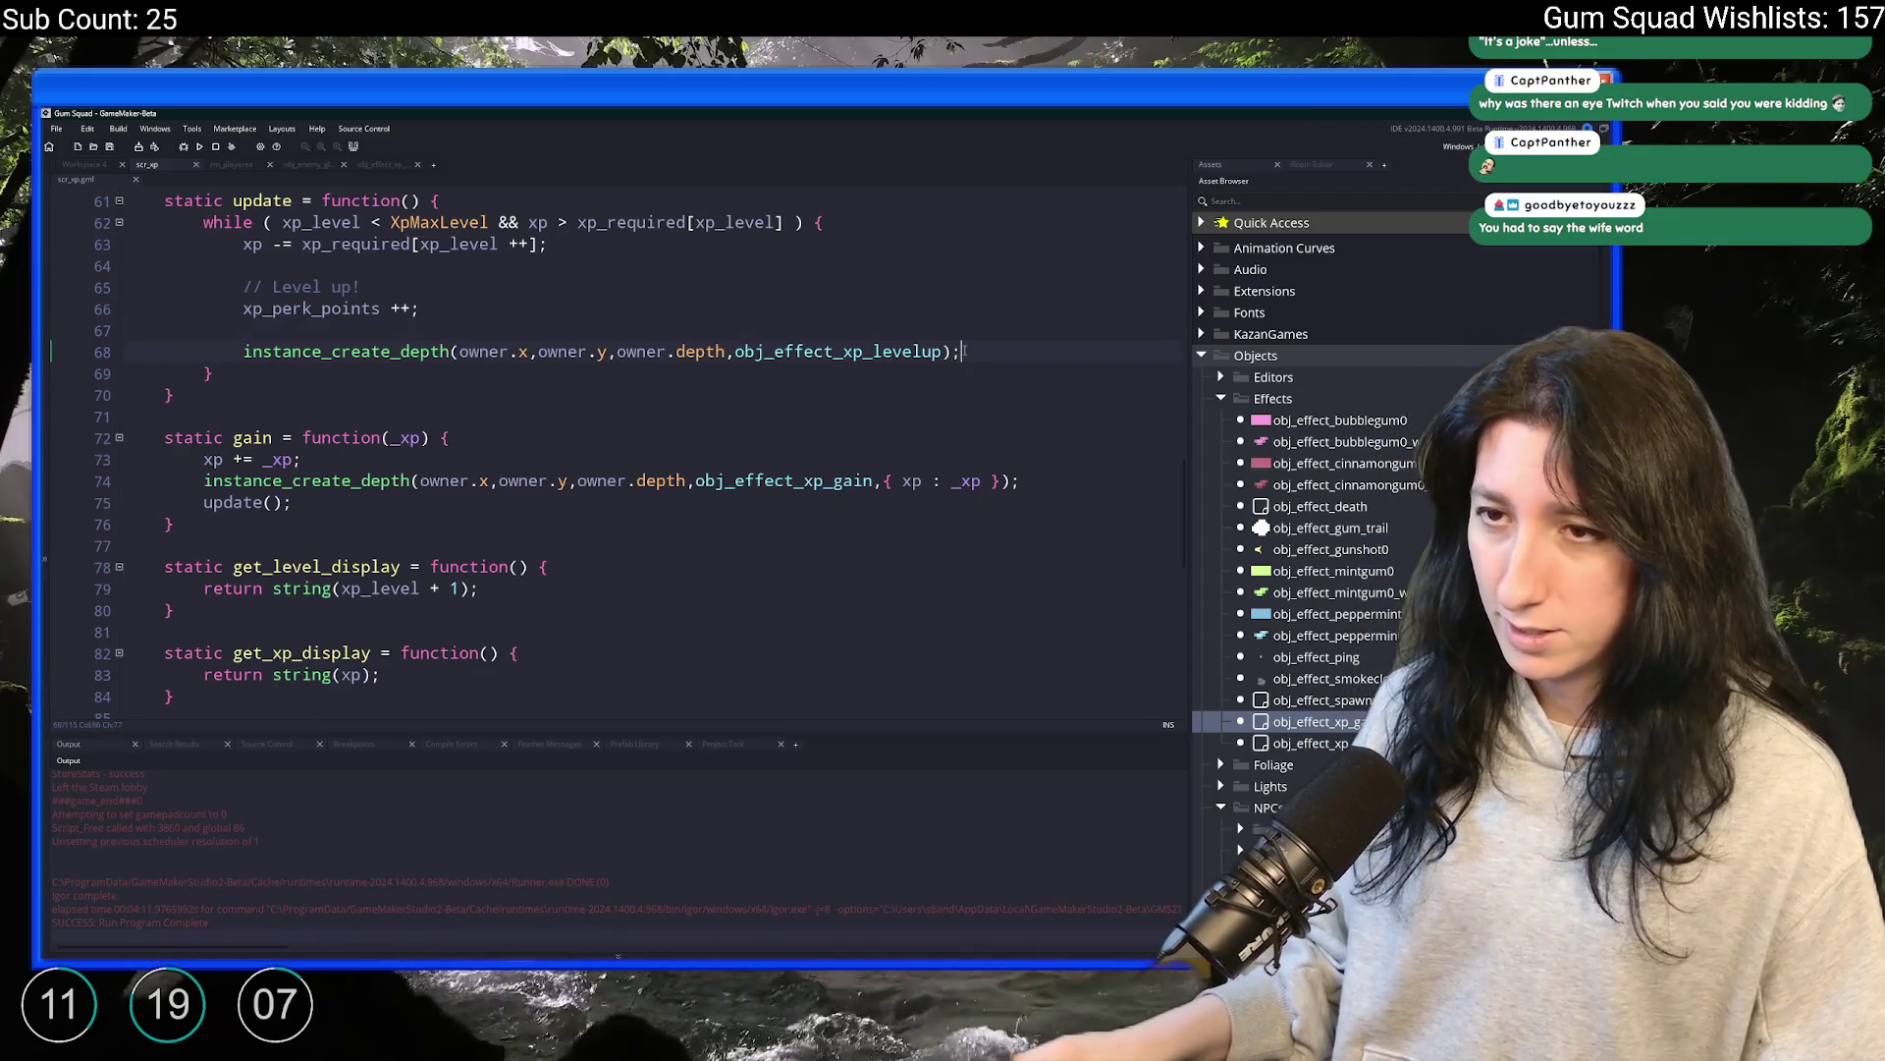
scroll(511, 275, up, 2)
key(Up)
key(Up)
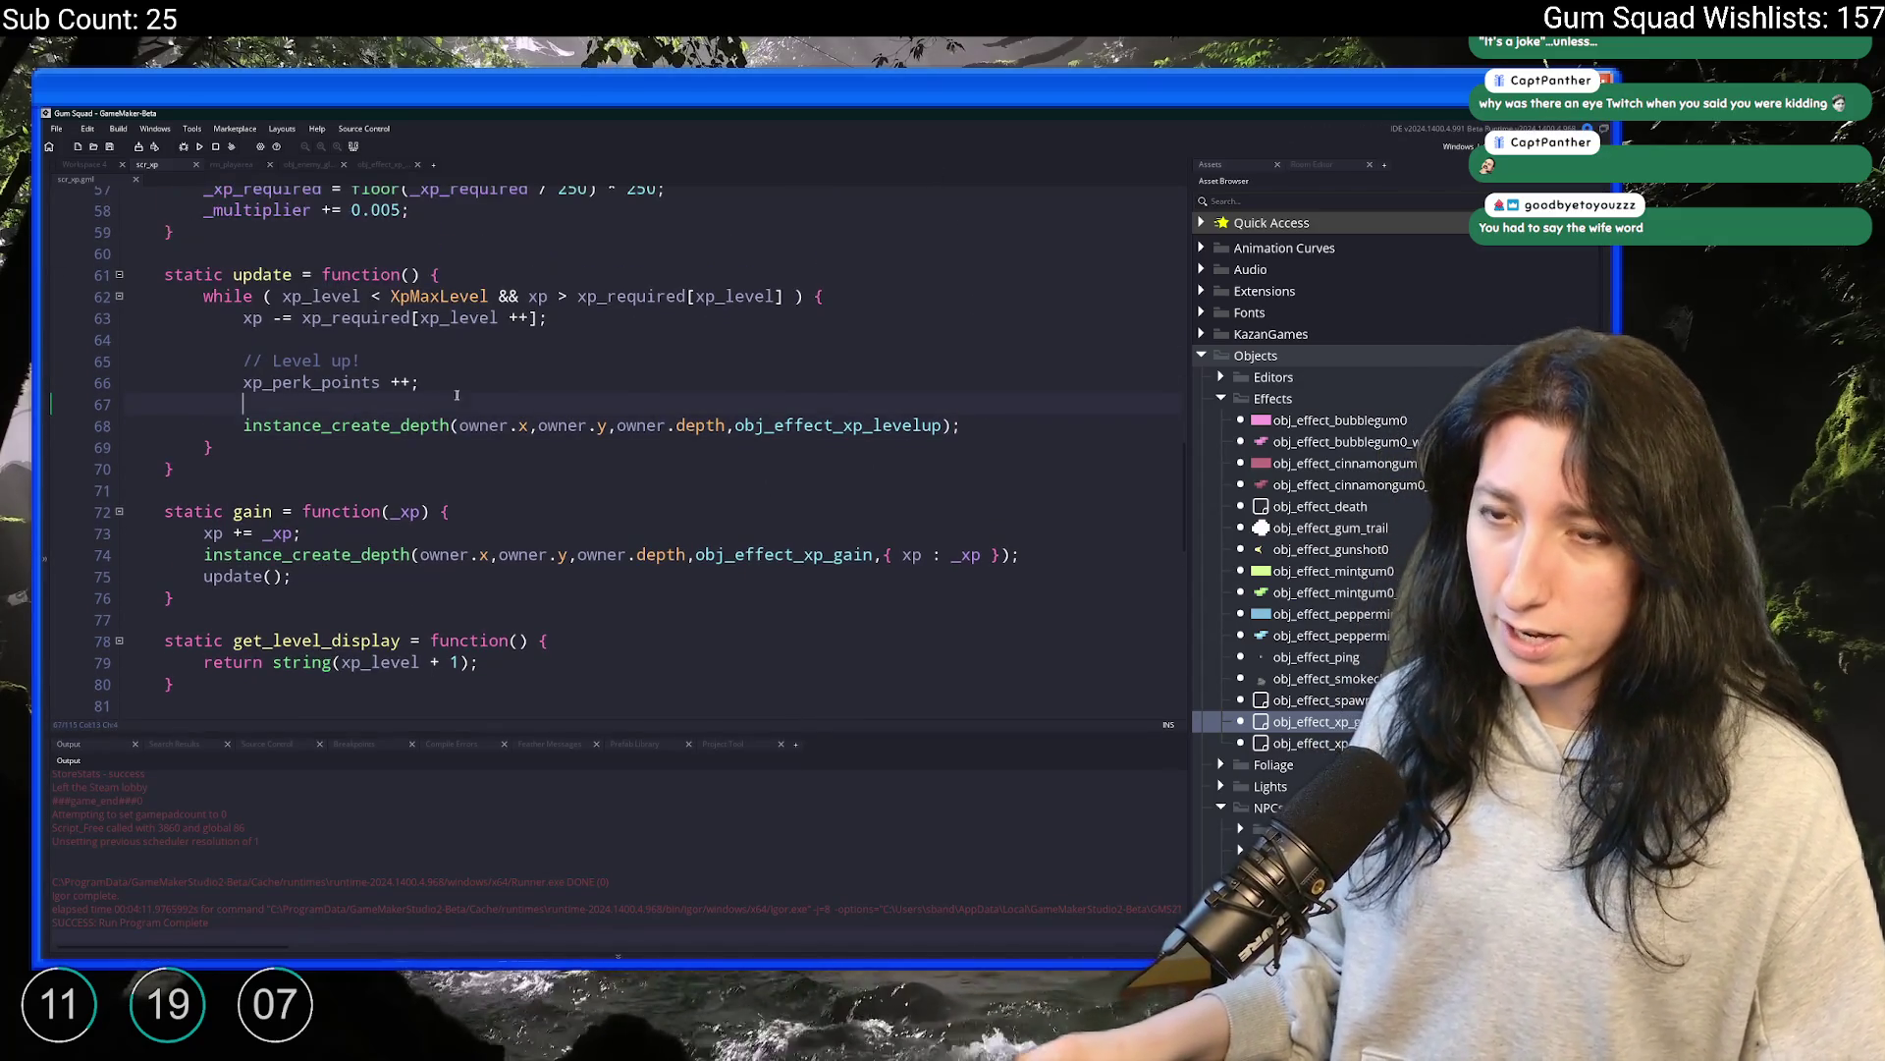
click(493, 556)
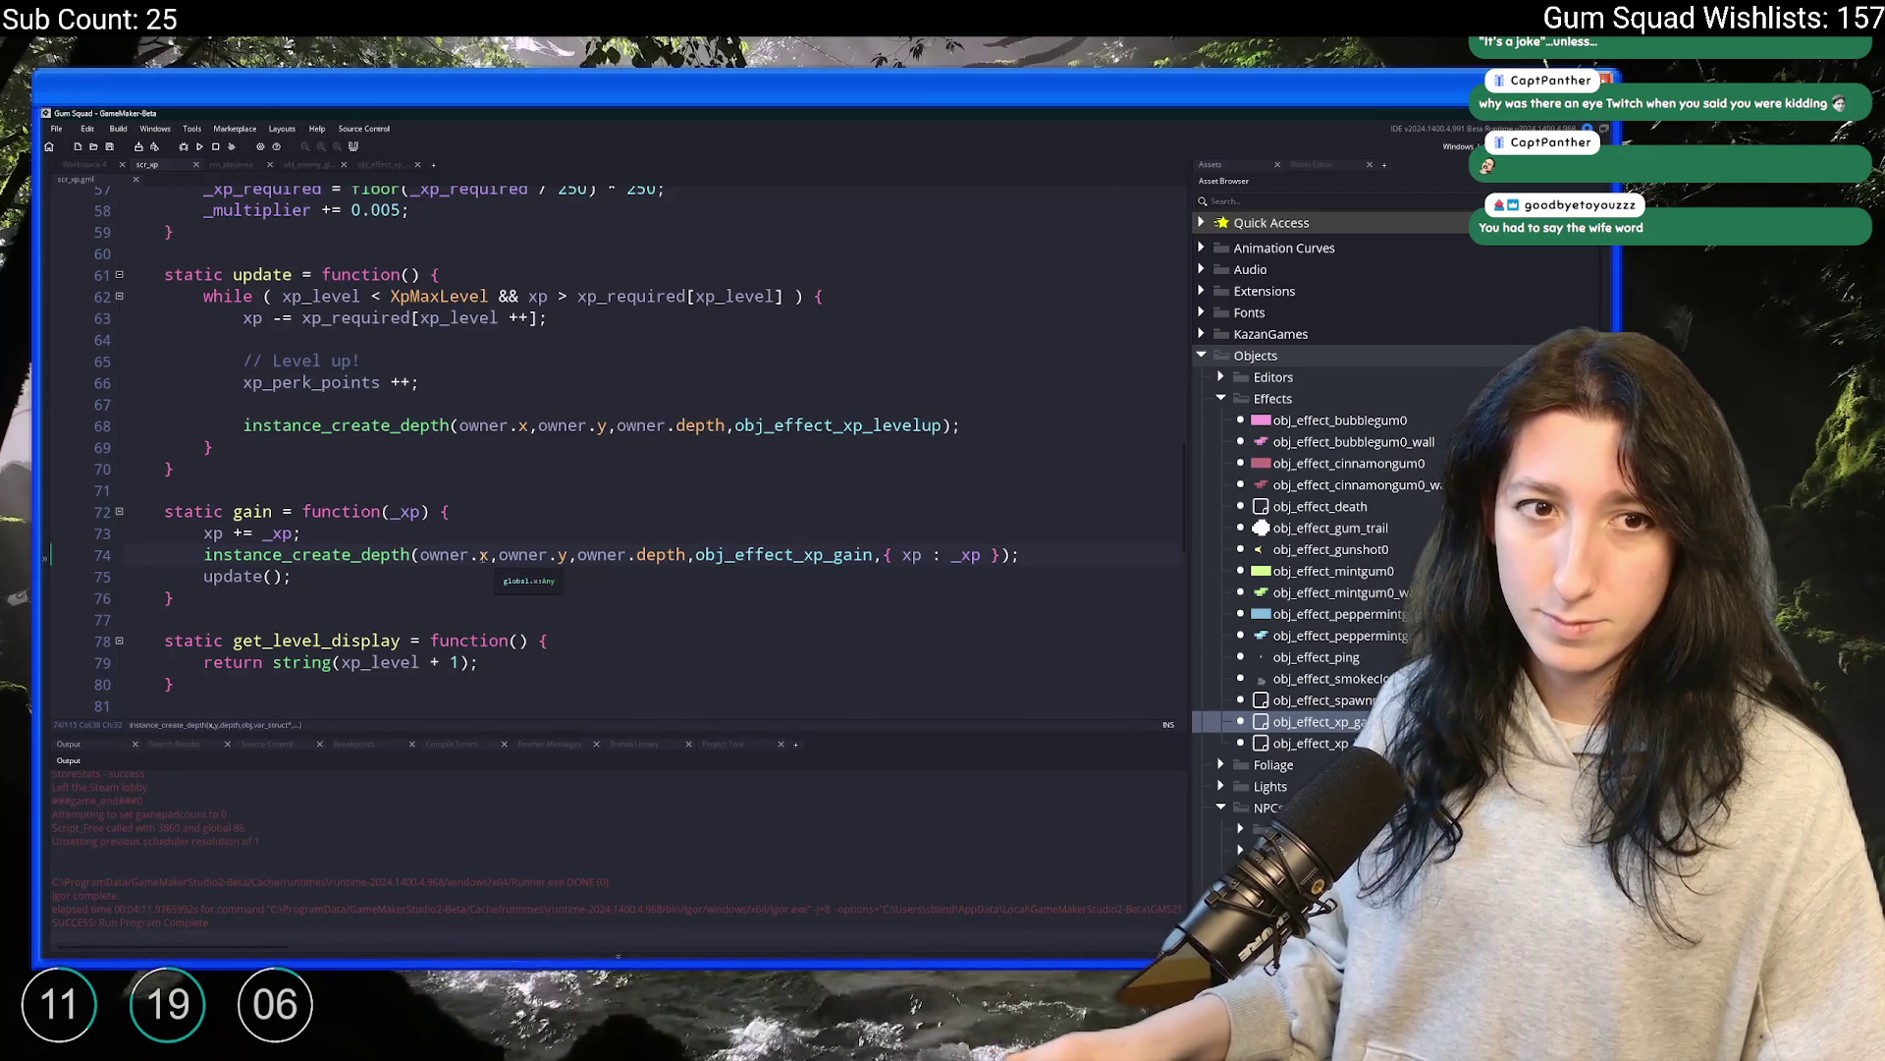
click(736, 529)
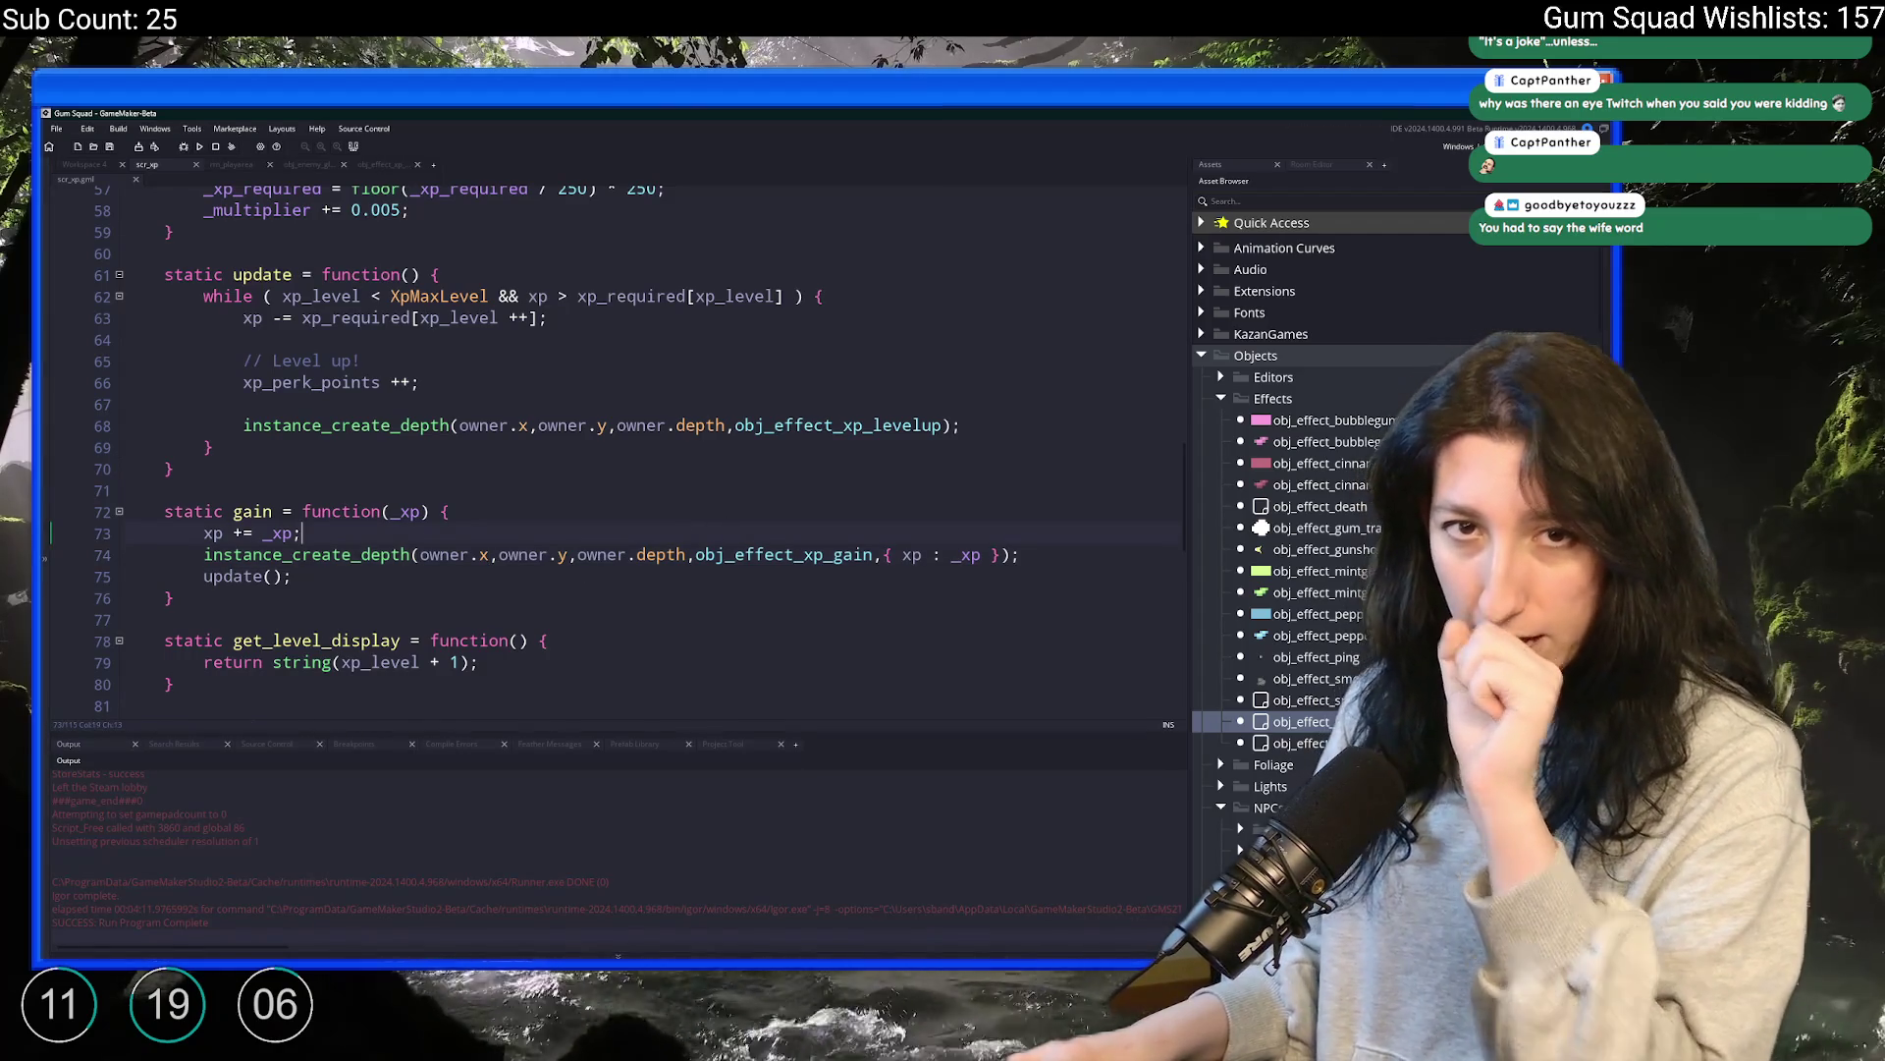
click(648, 382)
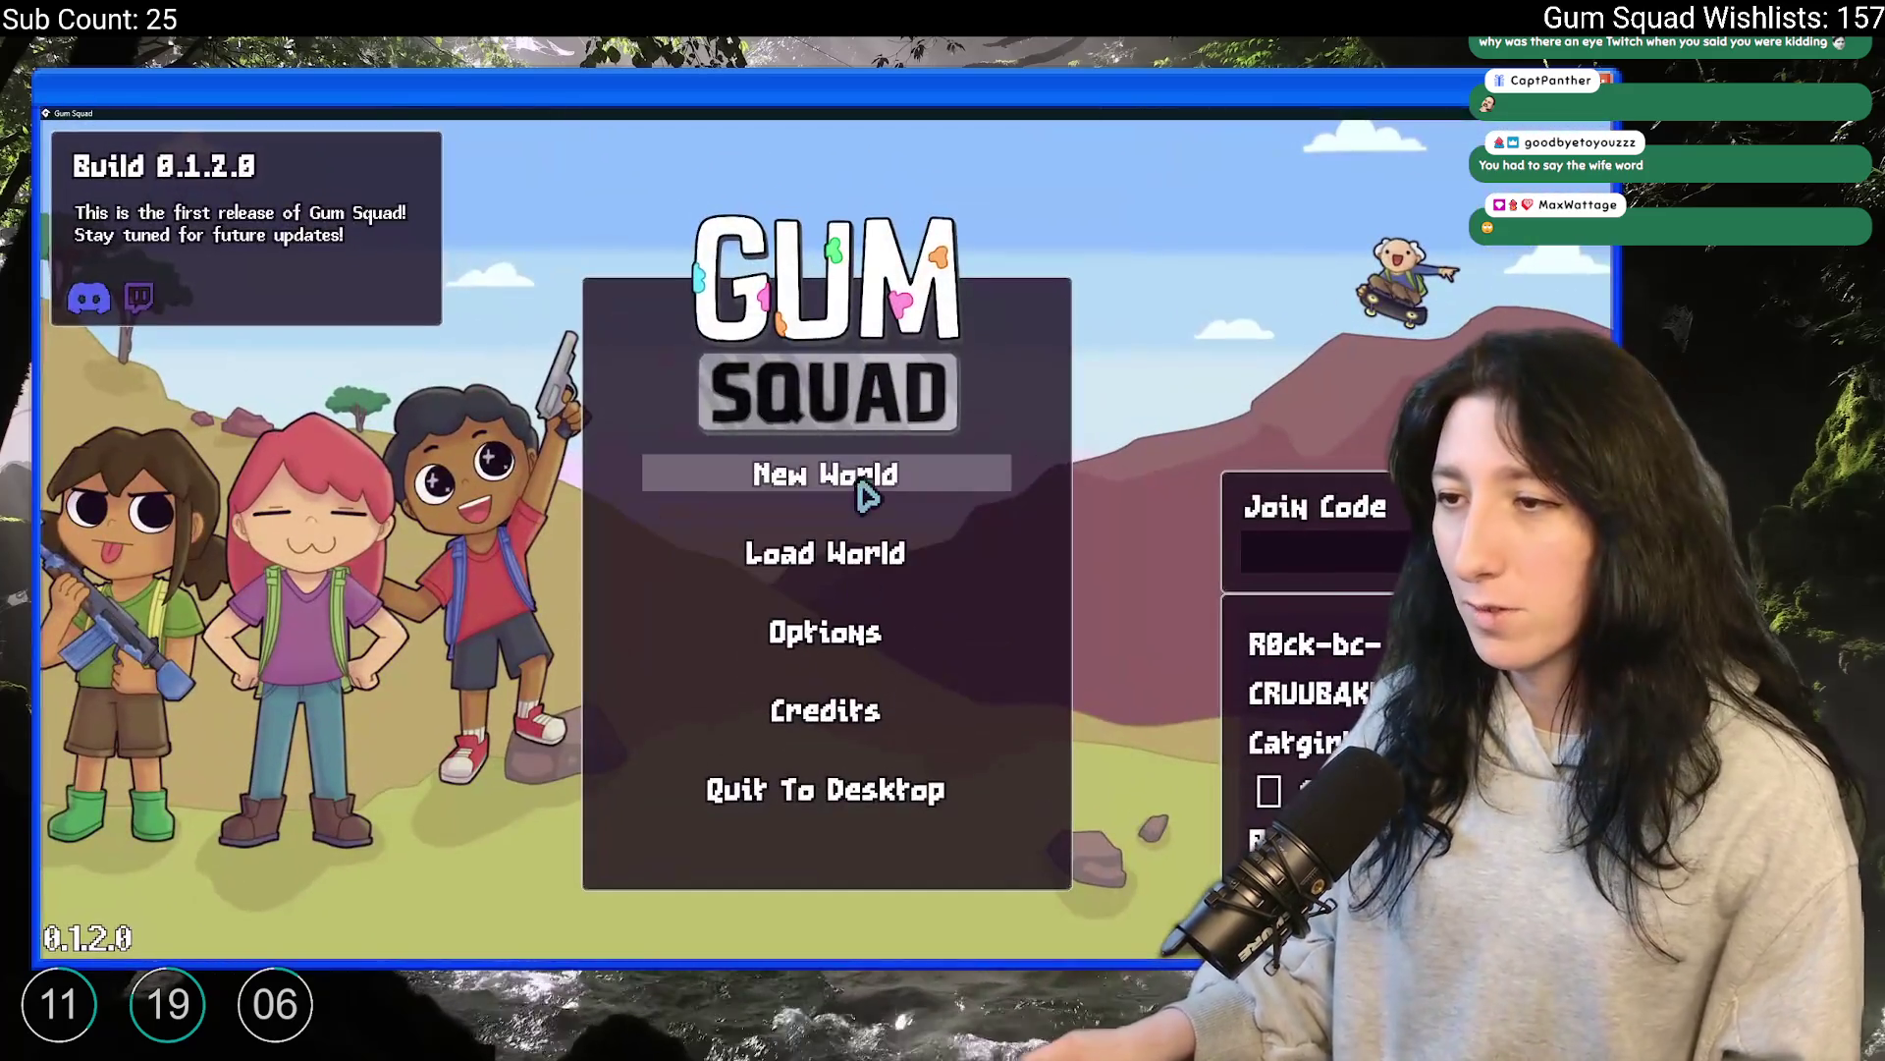
Create a new world lobby, equip the gun from the inventory, and maximize the game window
click(861, 491)
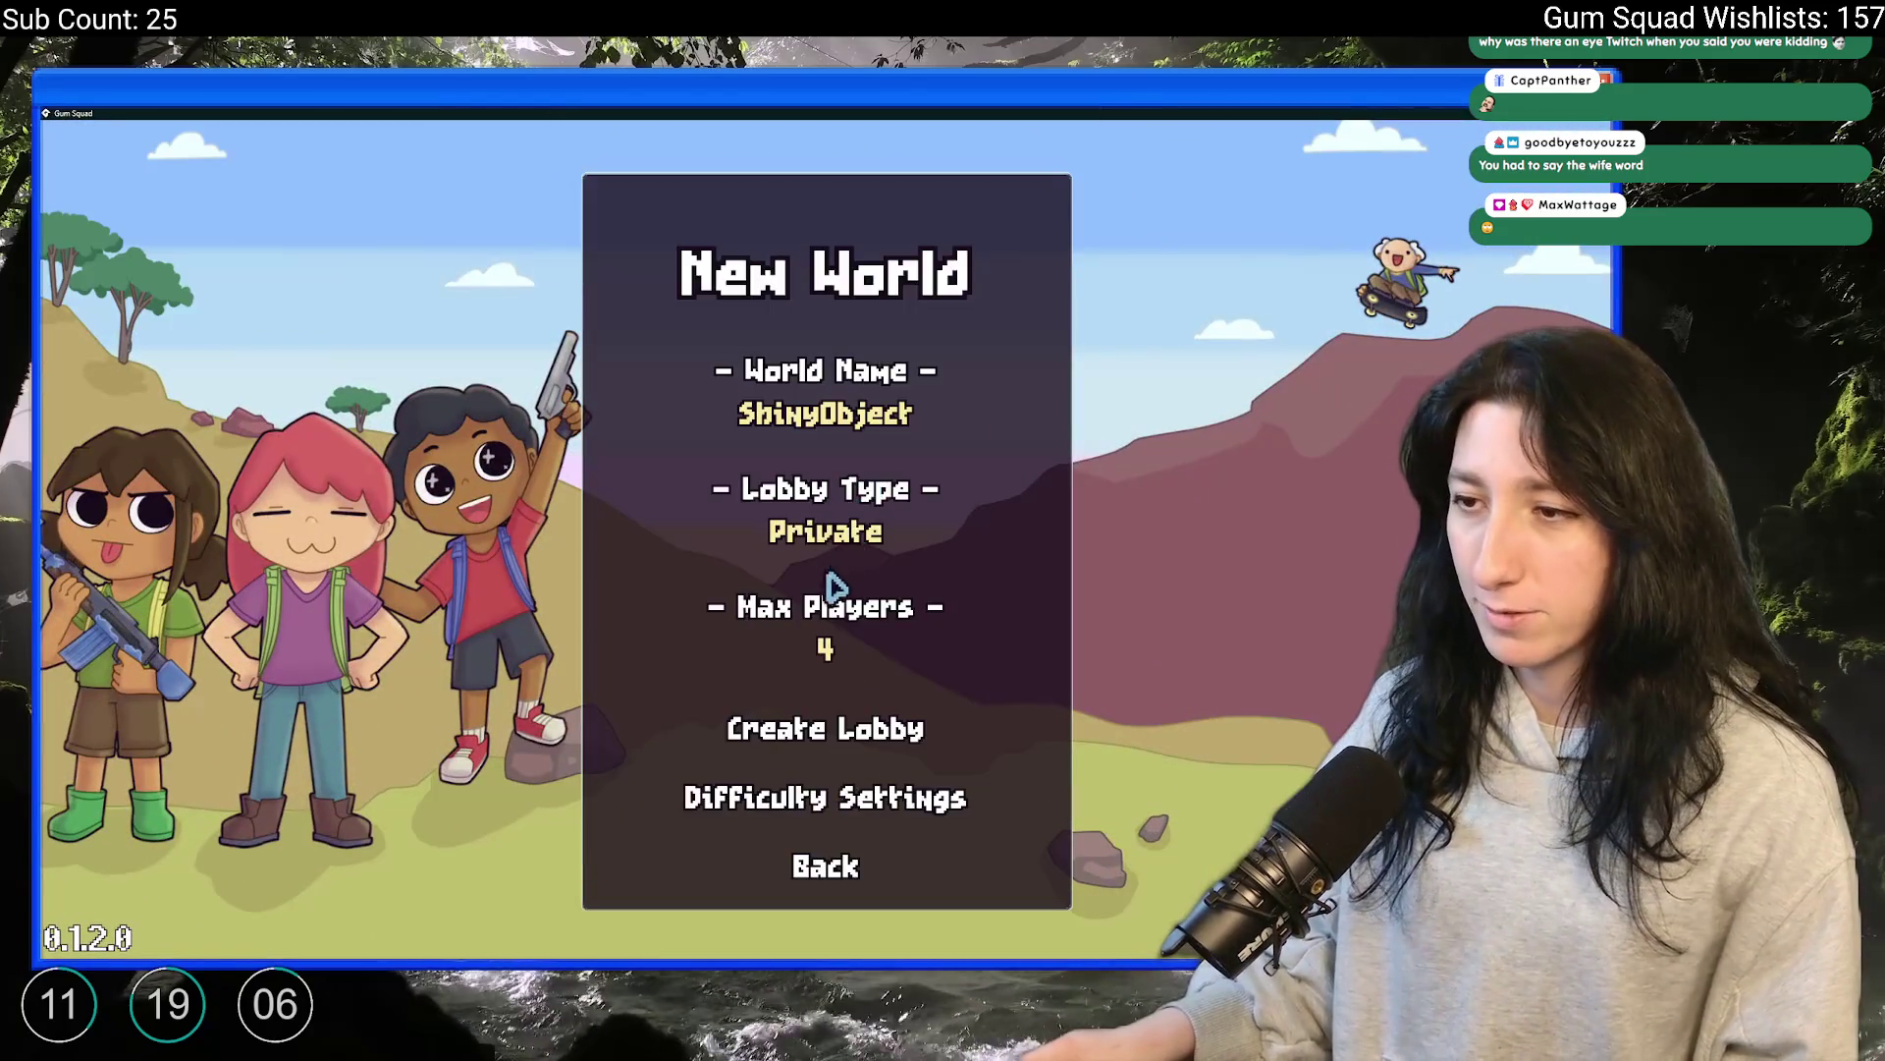
click(796, 745)
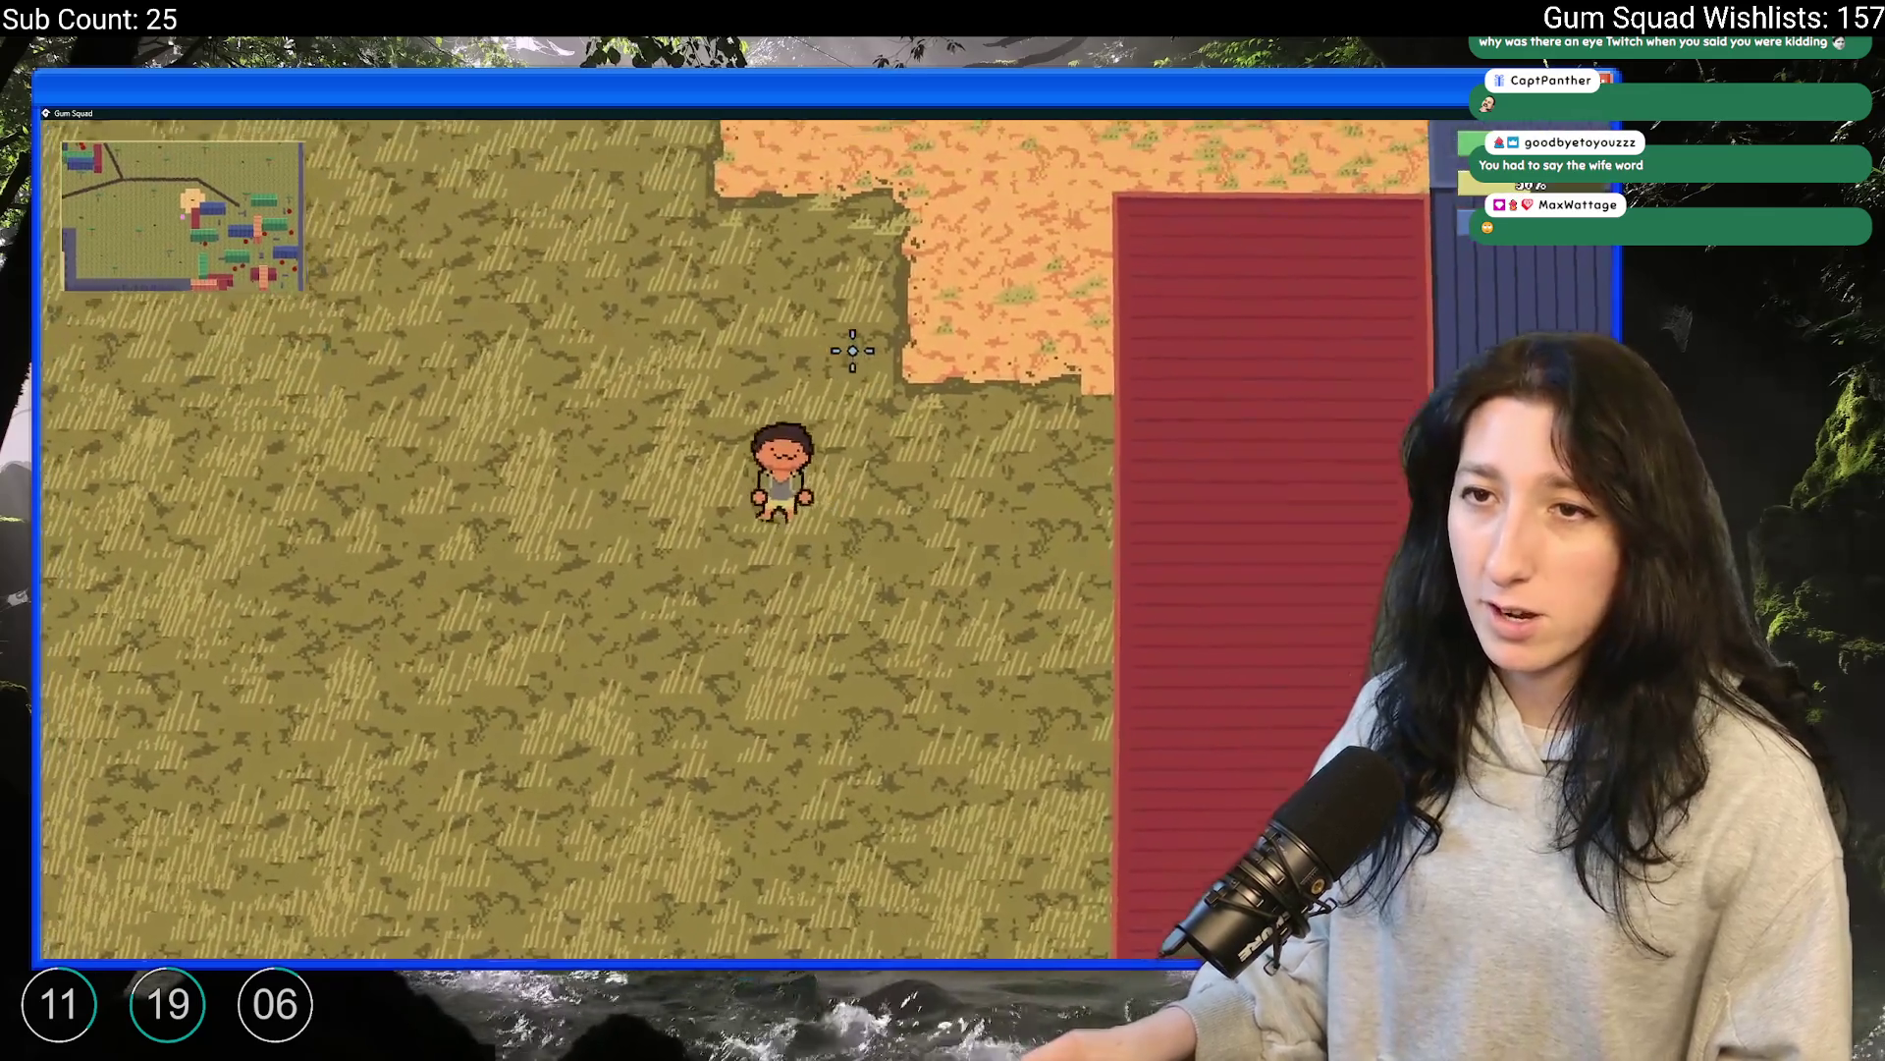
key(Tab)
click(322, 607)
key(Tab)
double_click(809, 791)
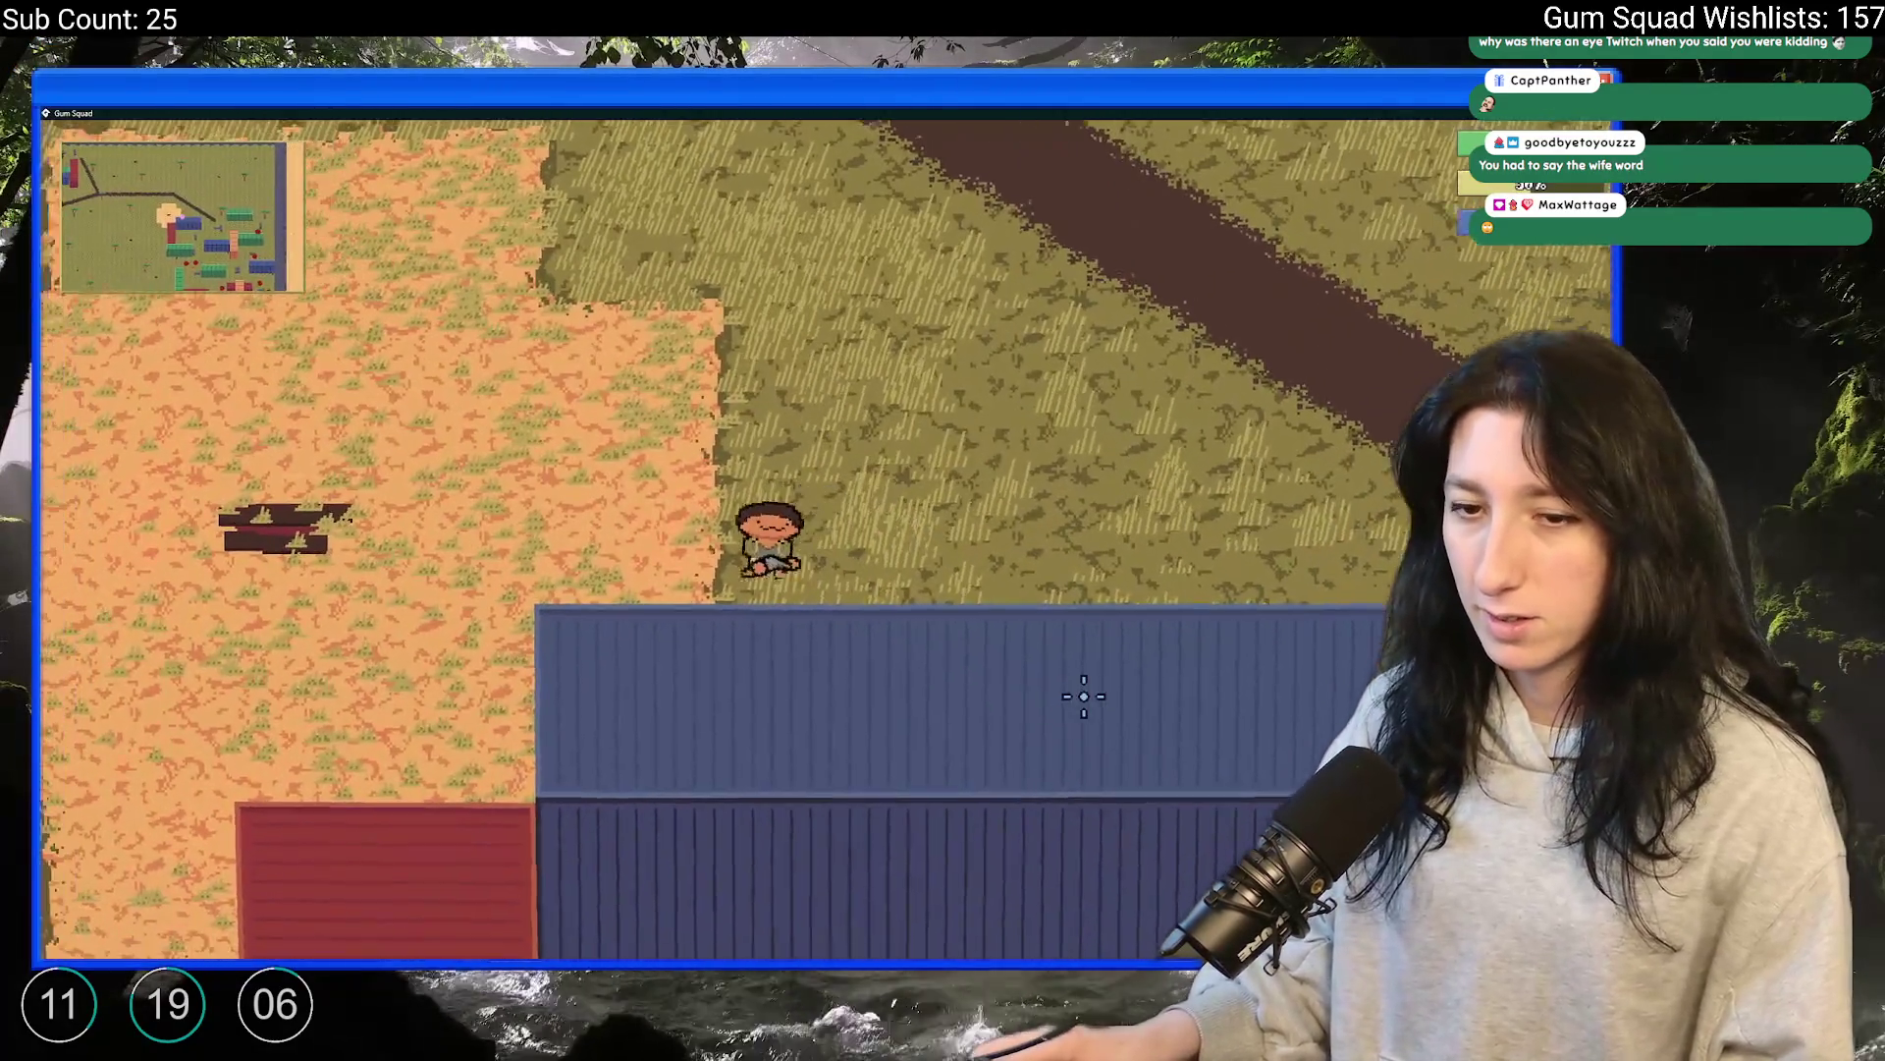
Shoot an enemy to trigger the +500xp popup, then close the game
key(a)
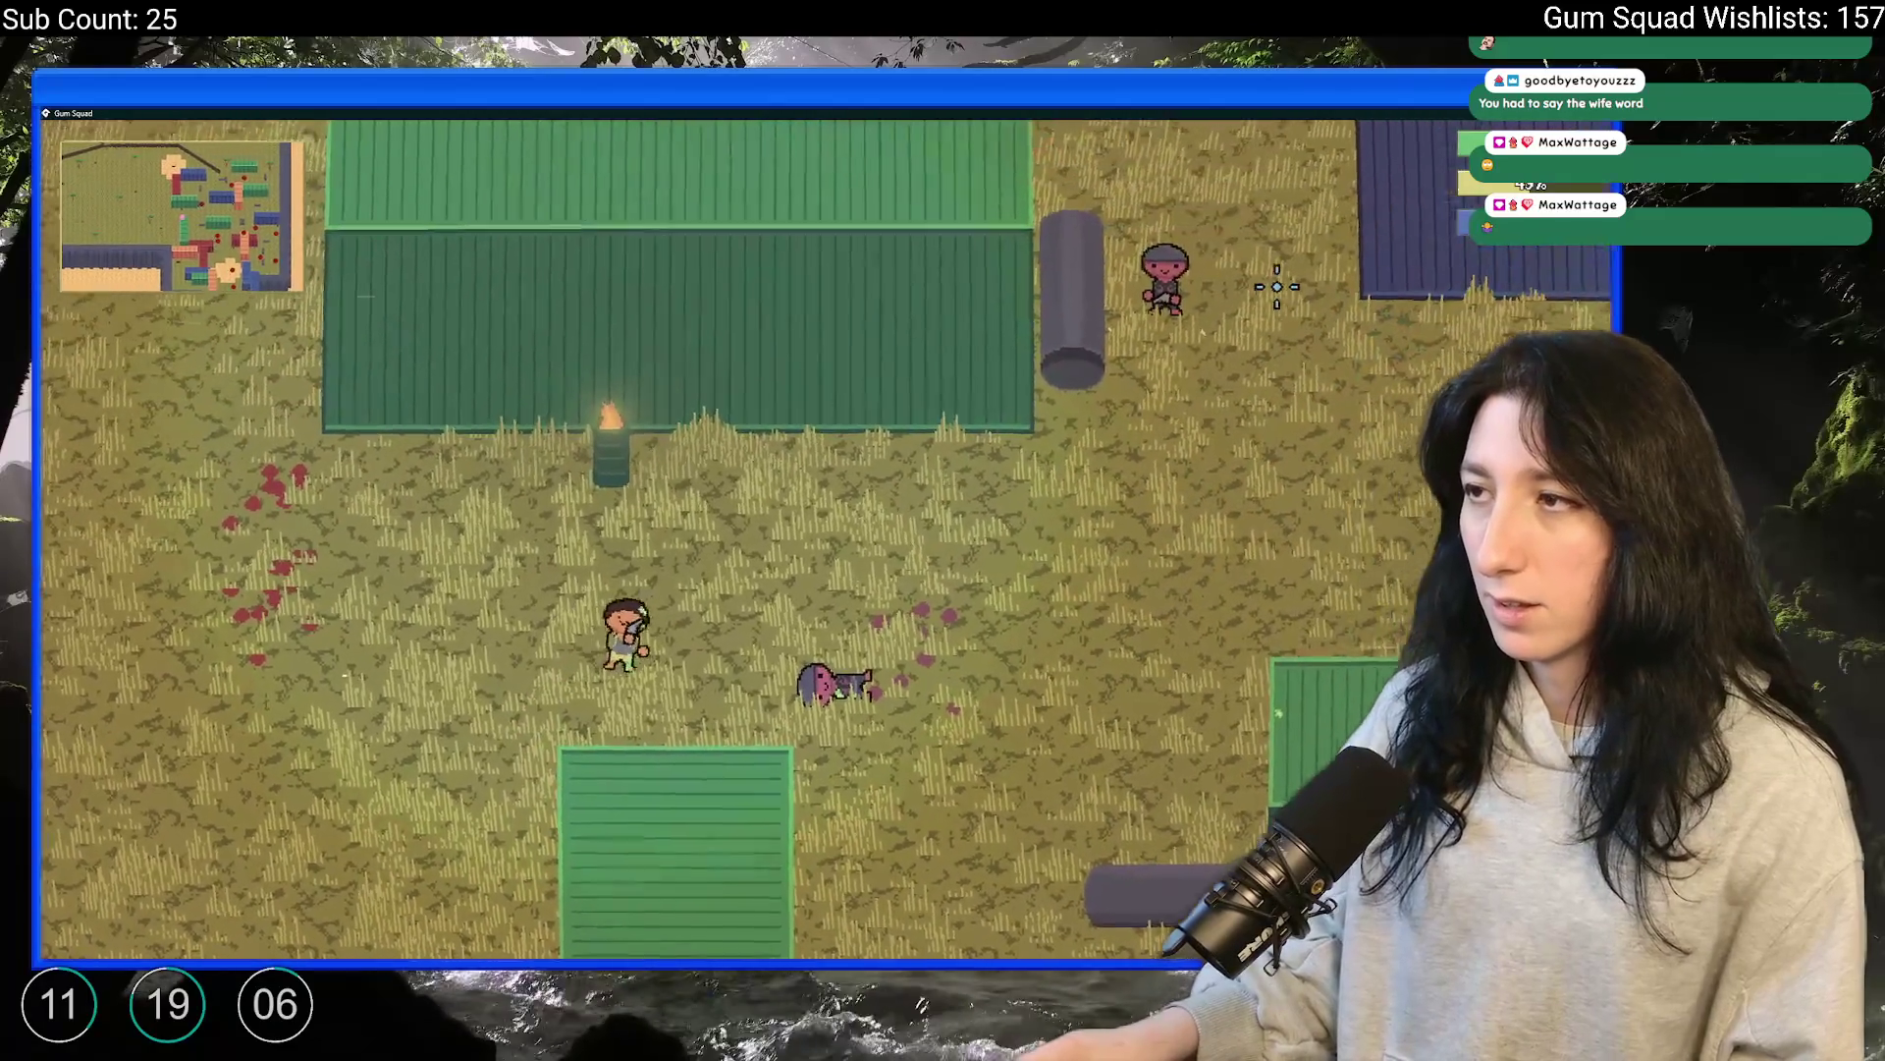
key(d)
key(w)
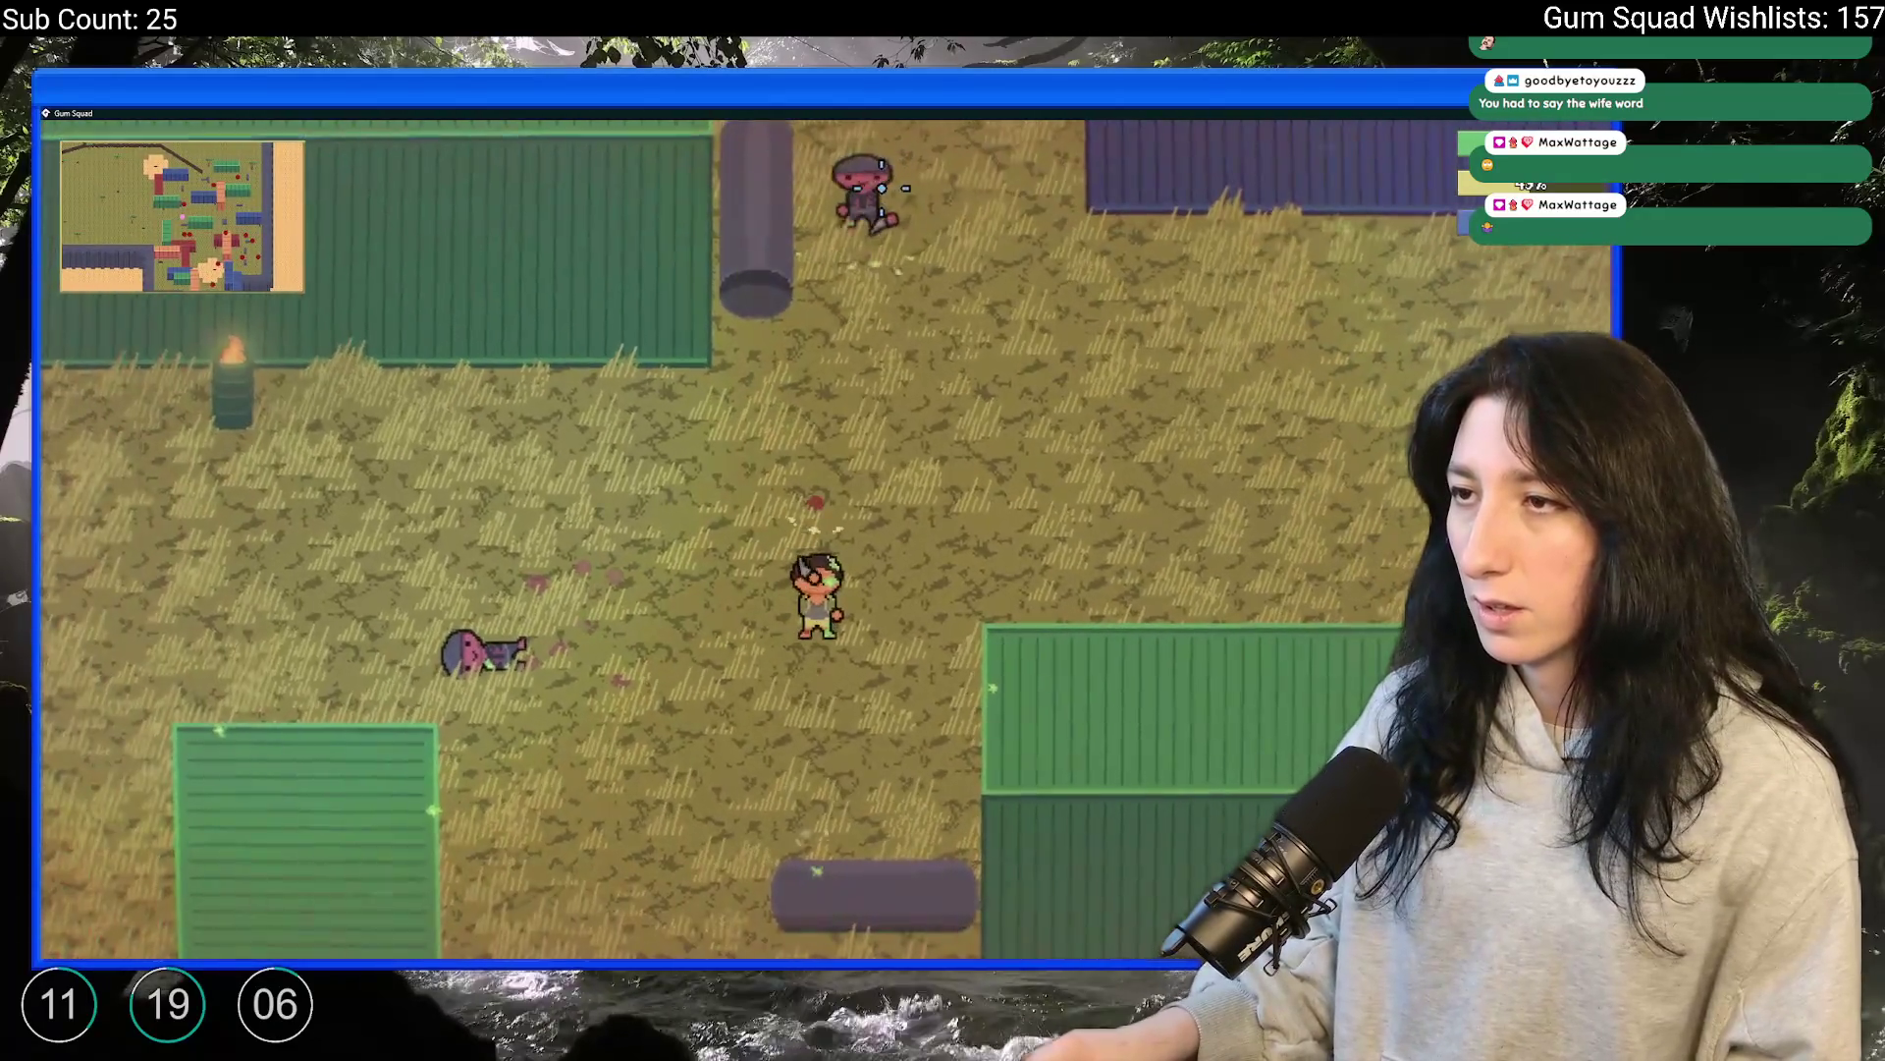
click(990, 216)
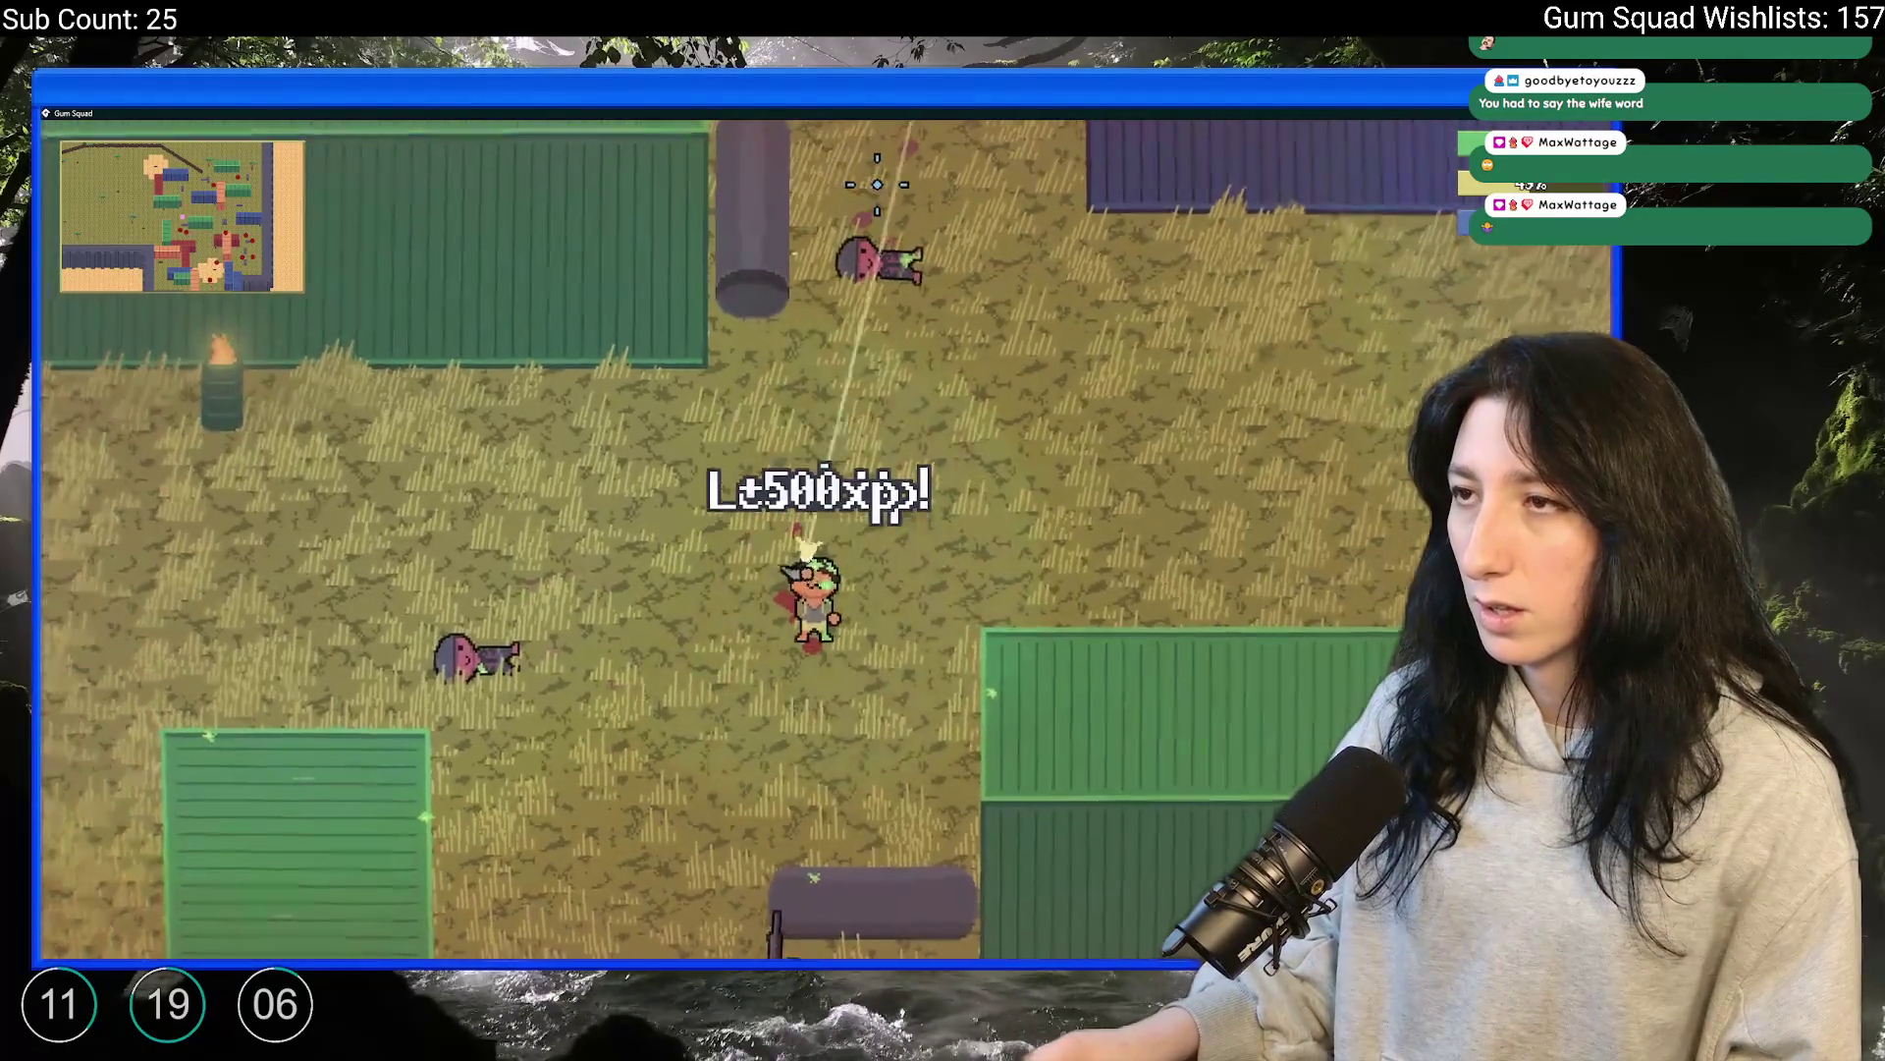
key(d)
key(Escape)
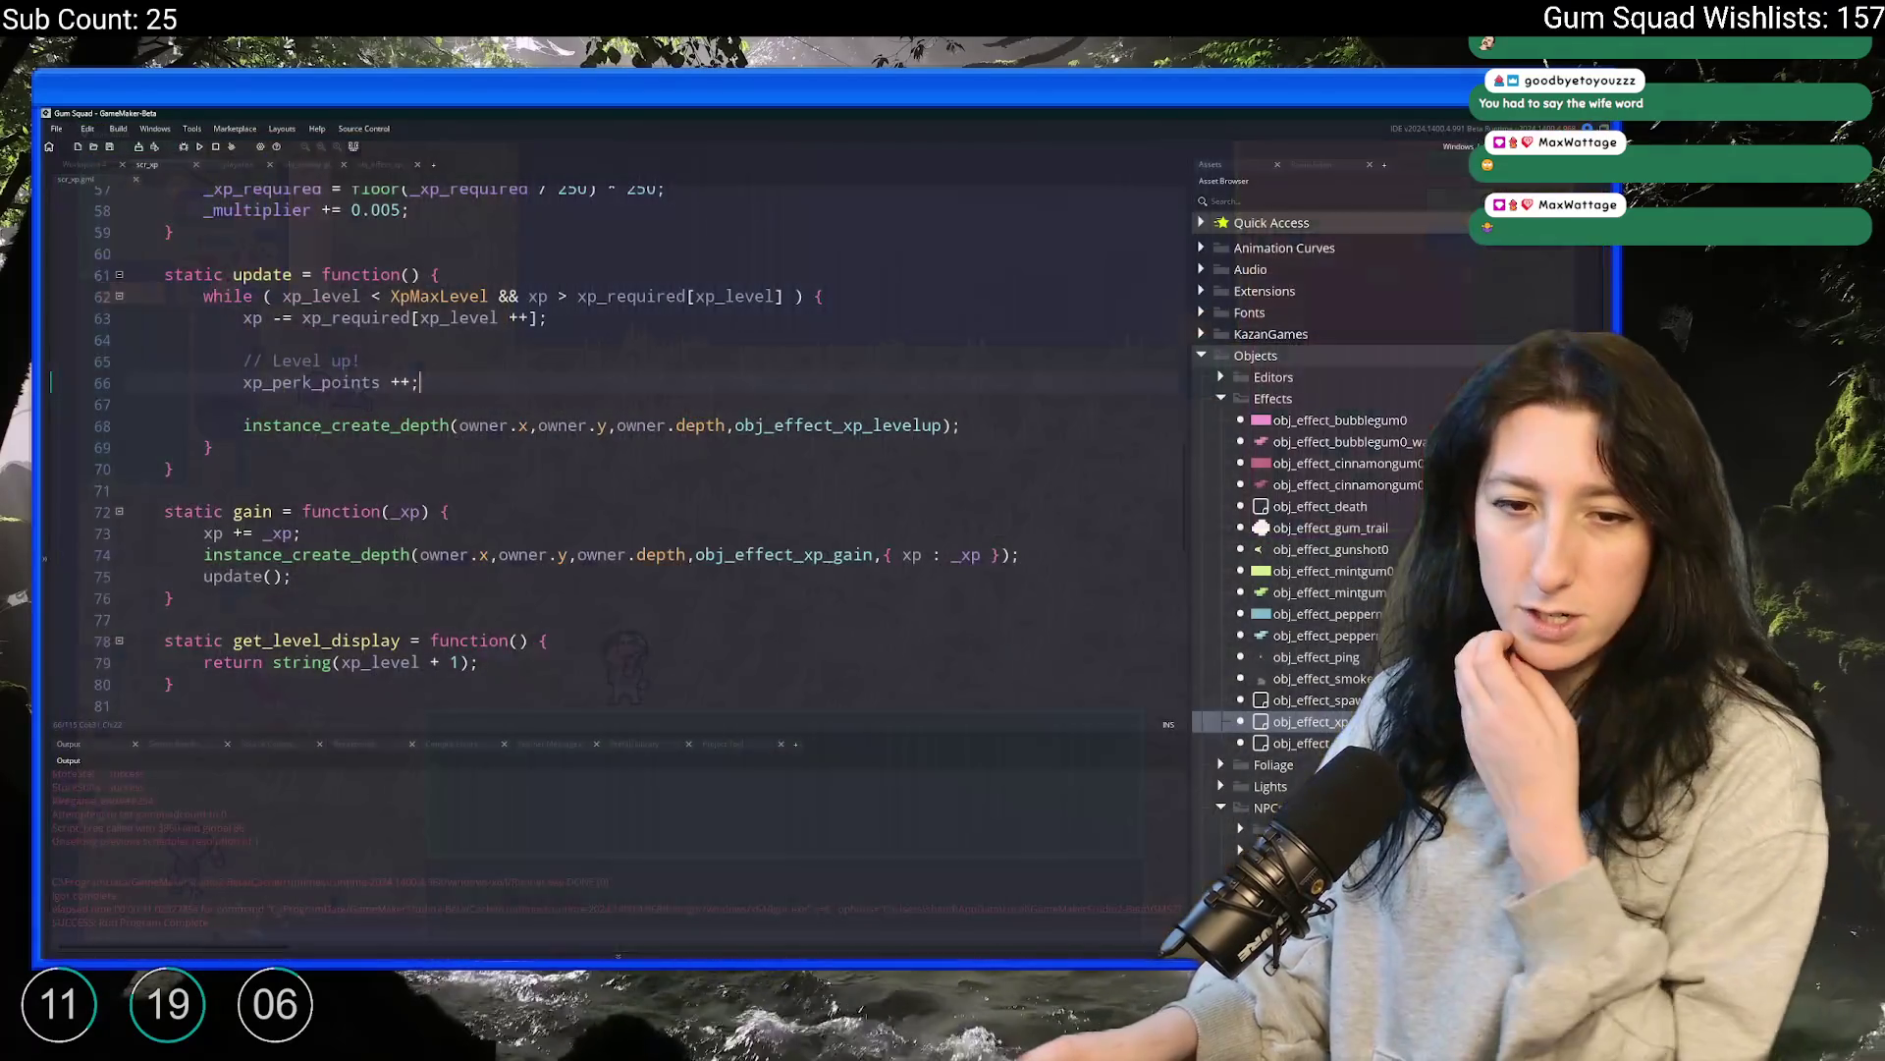
Change owner.y to owner.y - 32 on line 68 of scr_xp and run the game
click(606, 423)
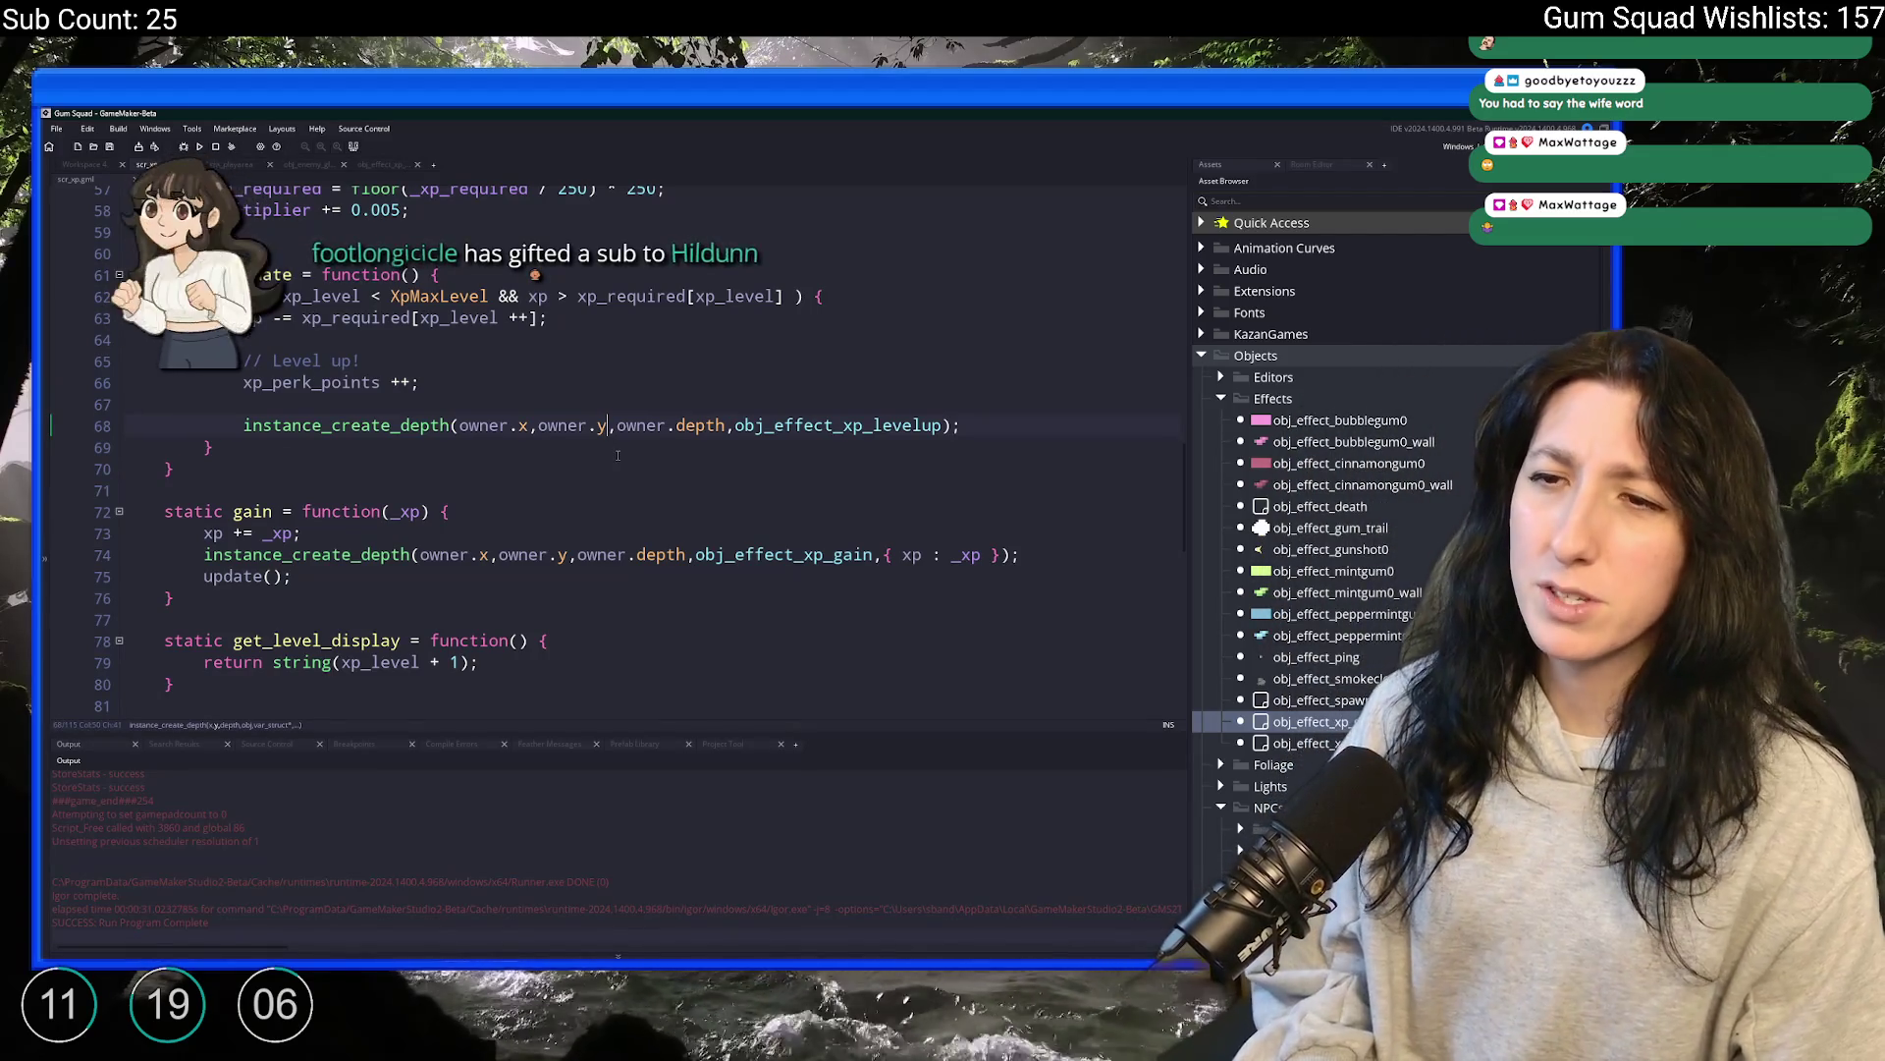
text(-)
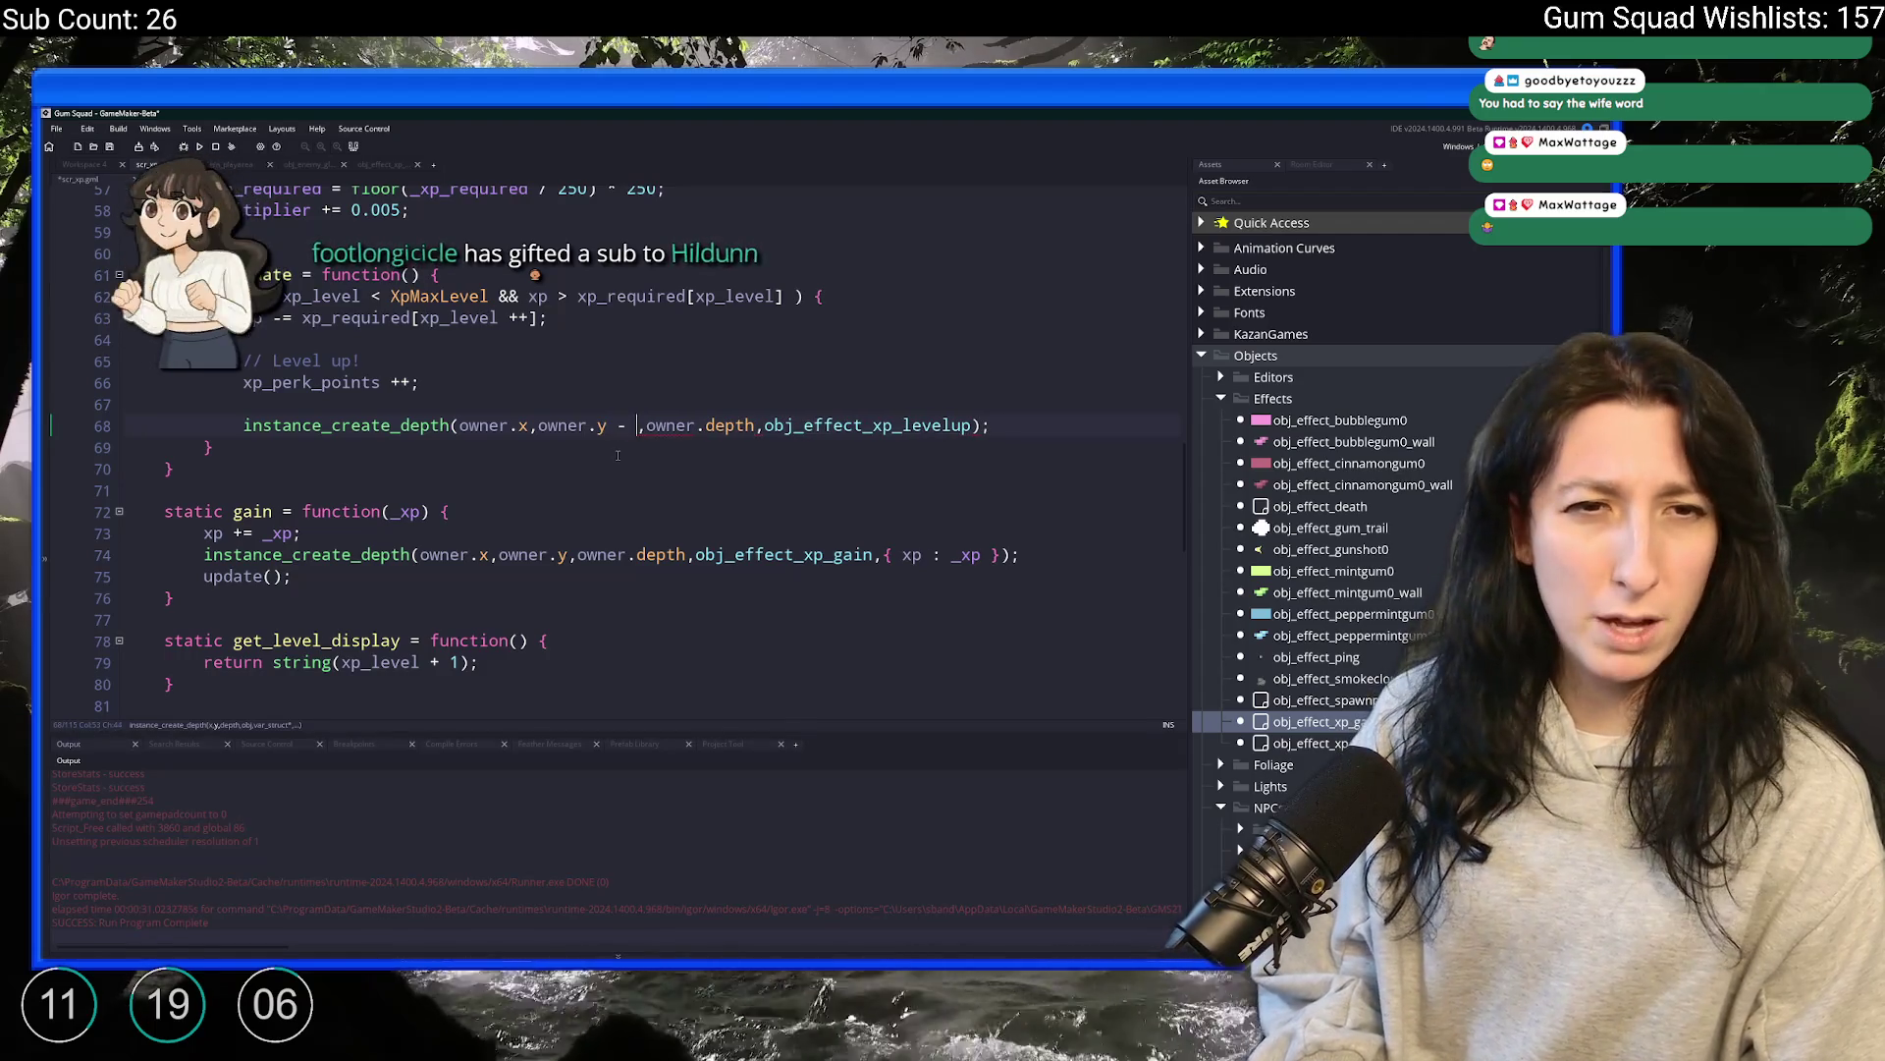
text( 32)
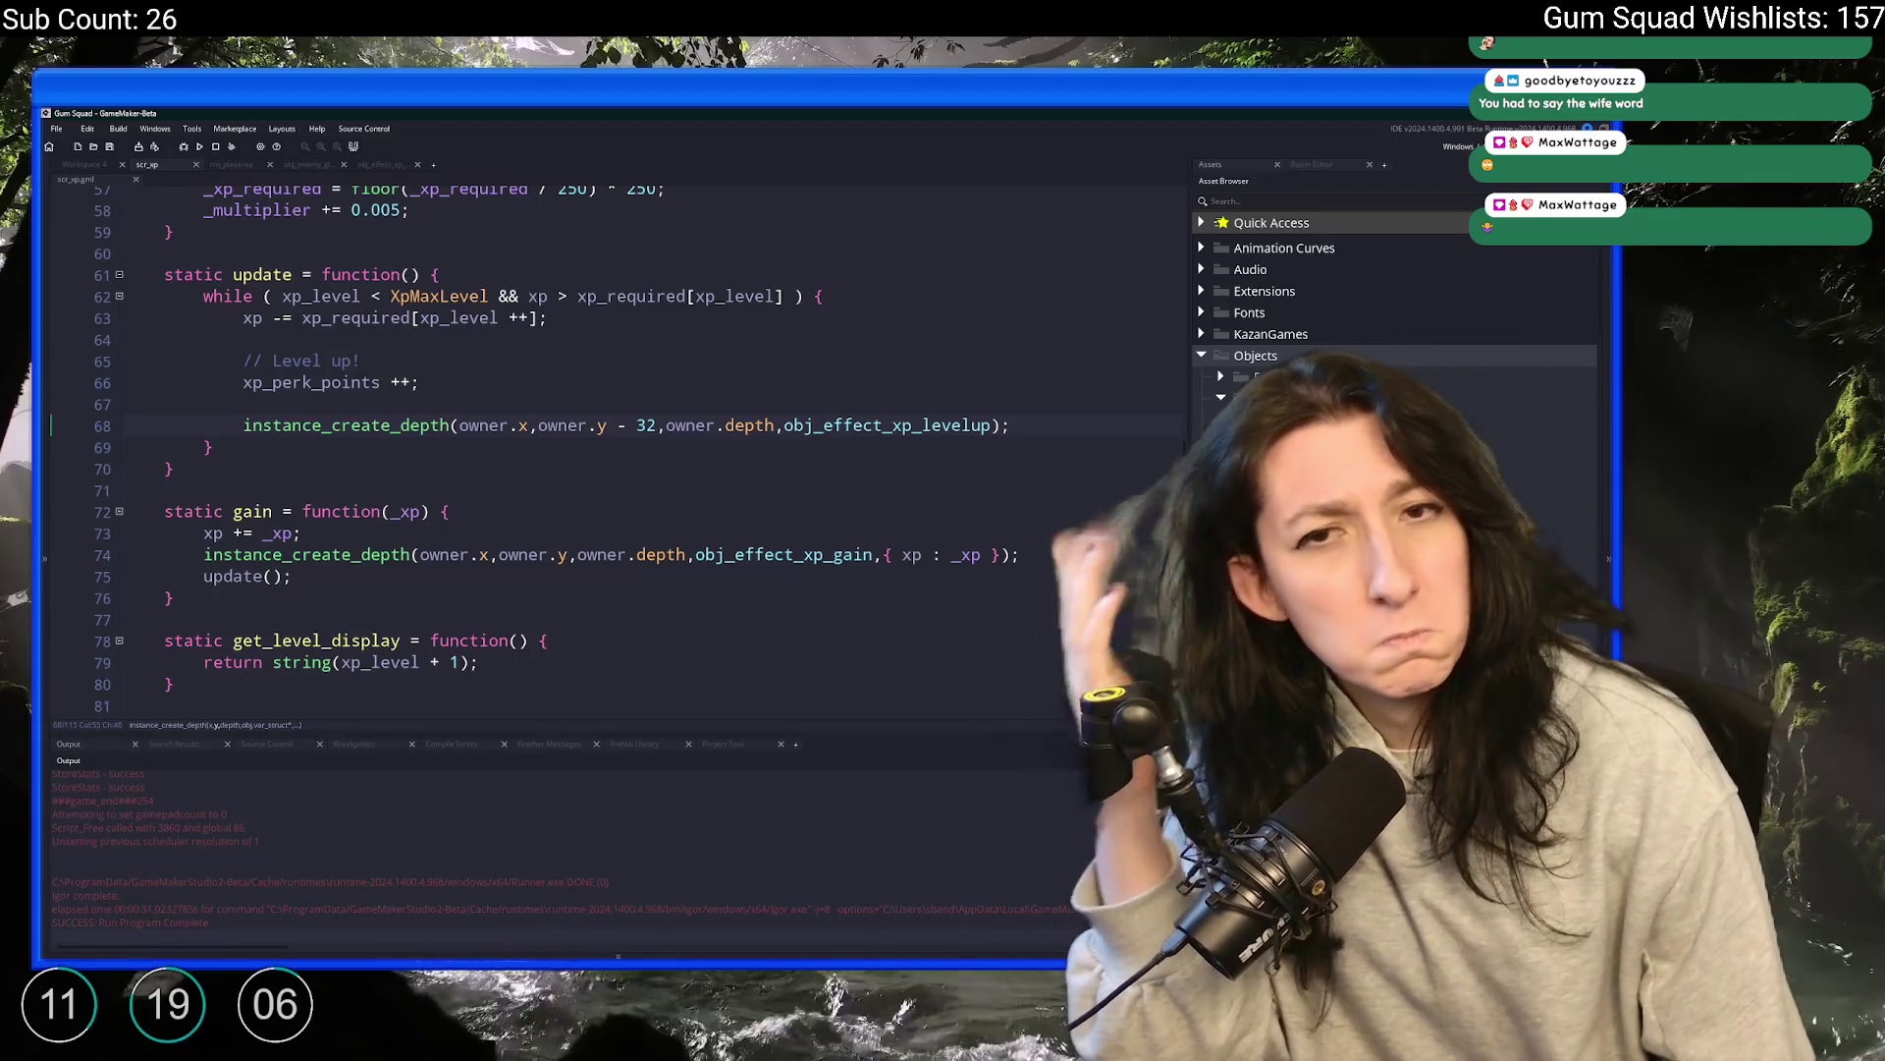
key(F5)
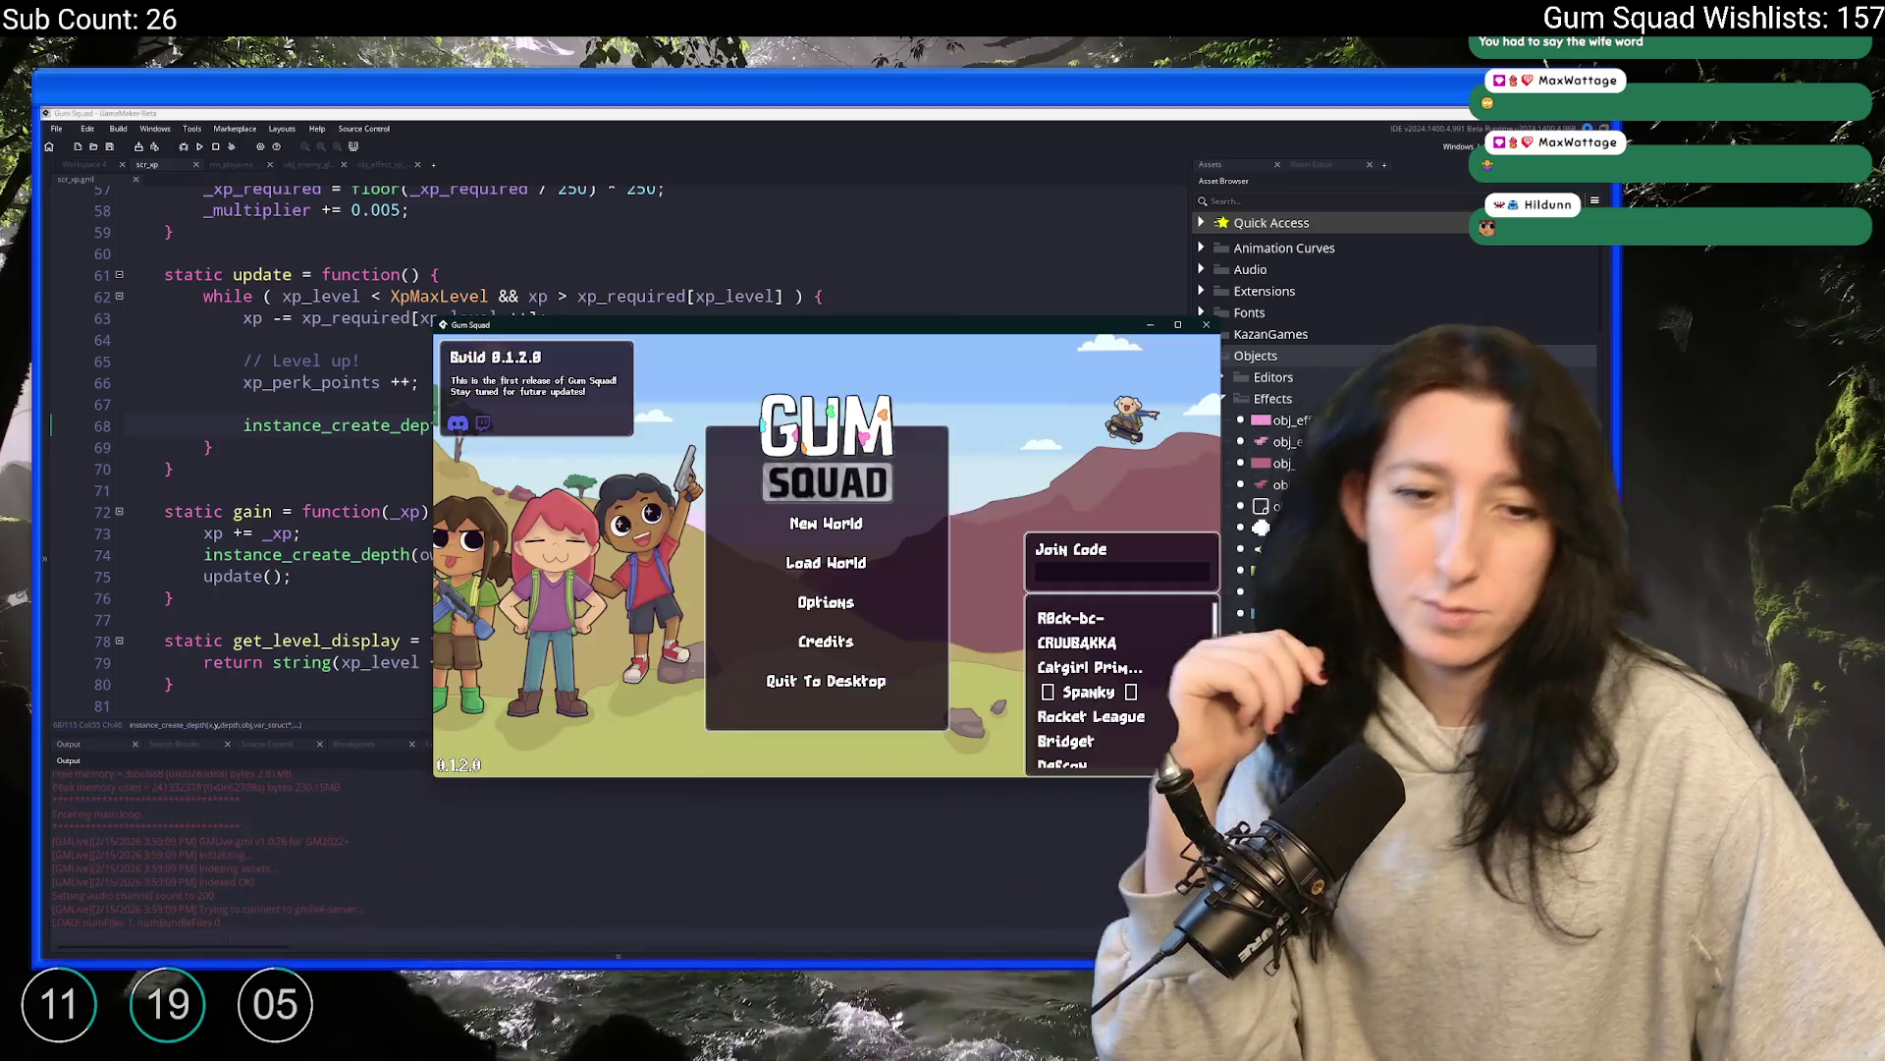
Start a new world, then open and close the inventory
click(786, 511)
click(879, 559)
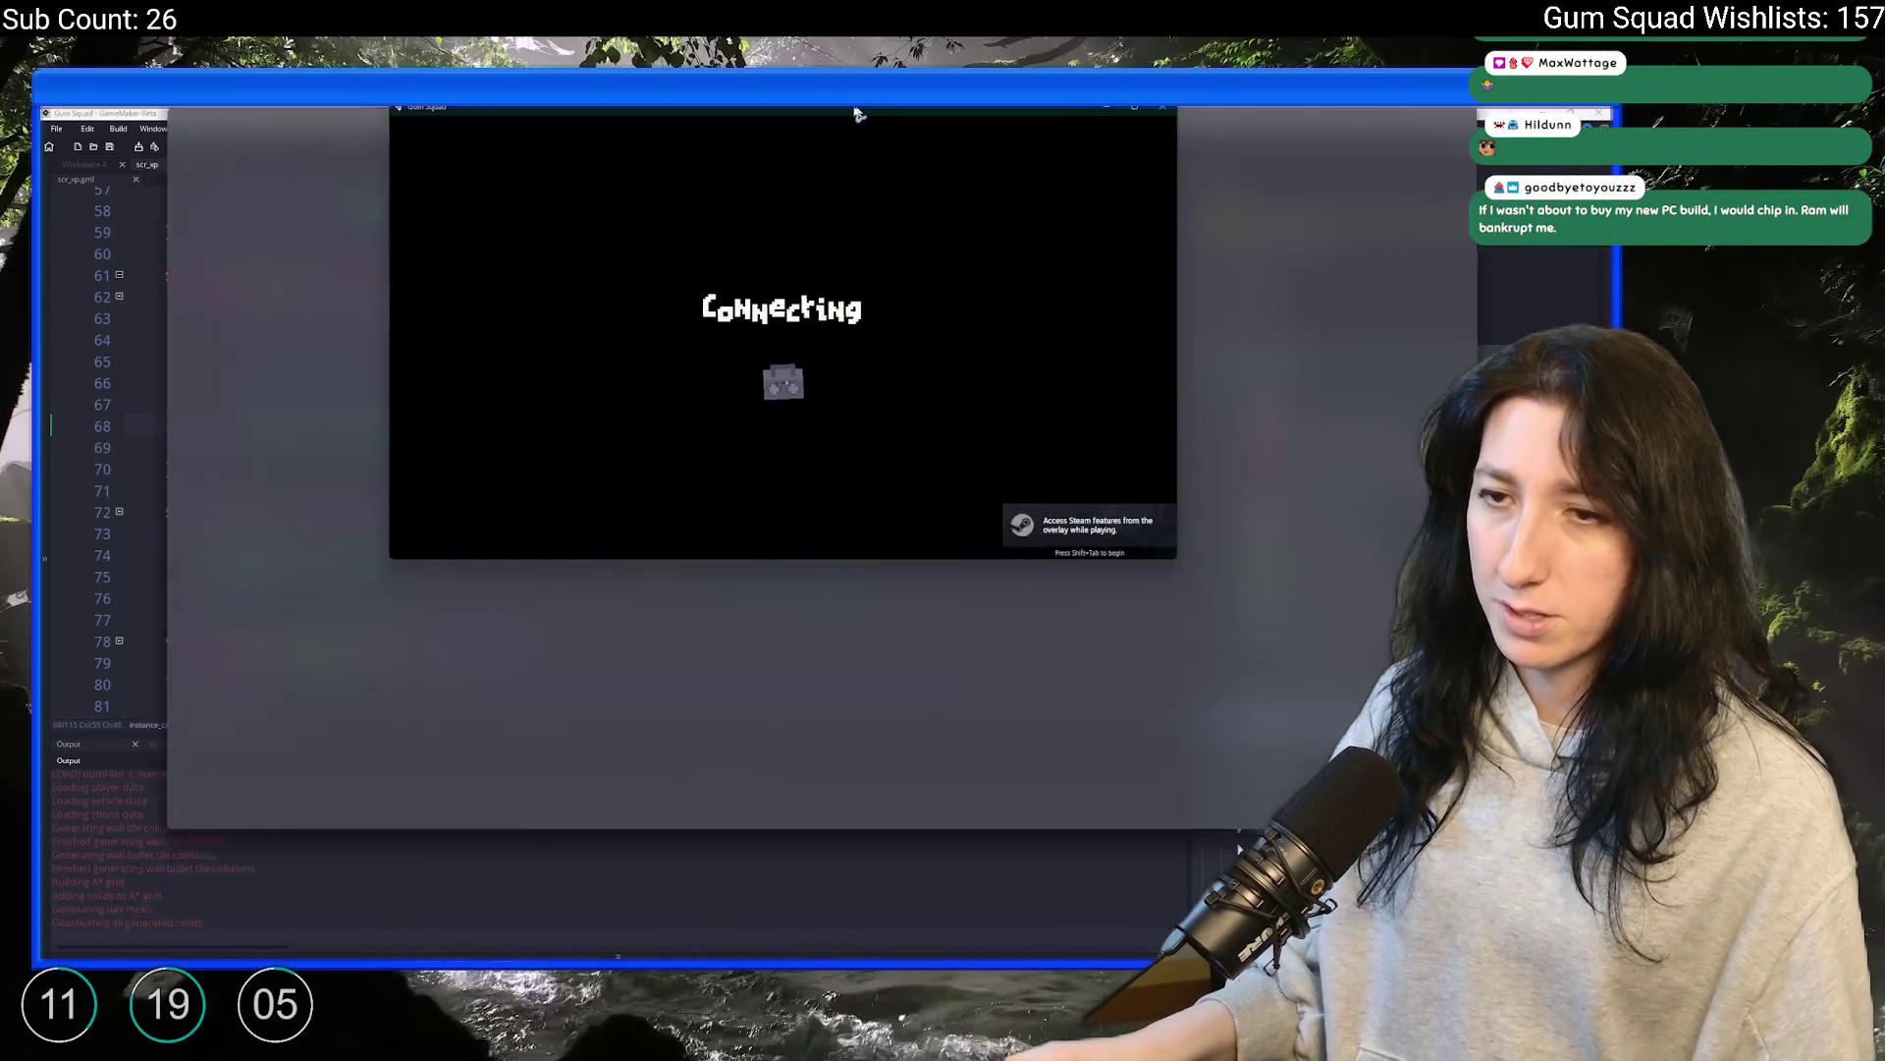
key(w)
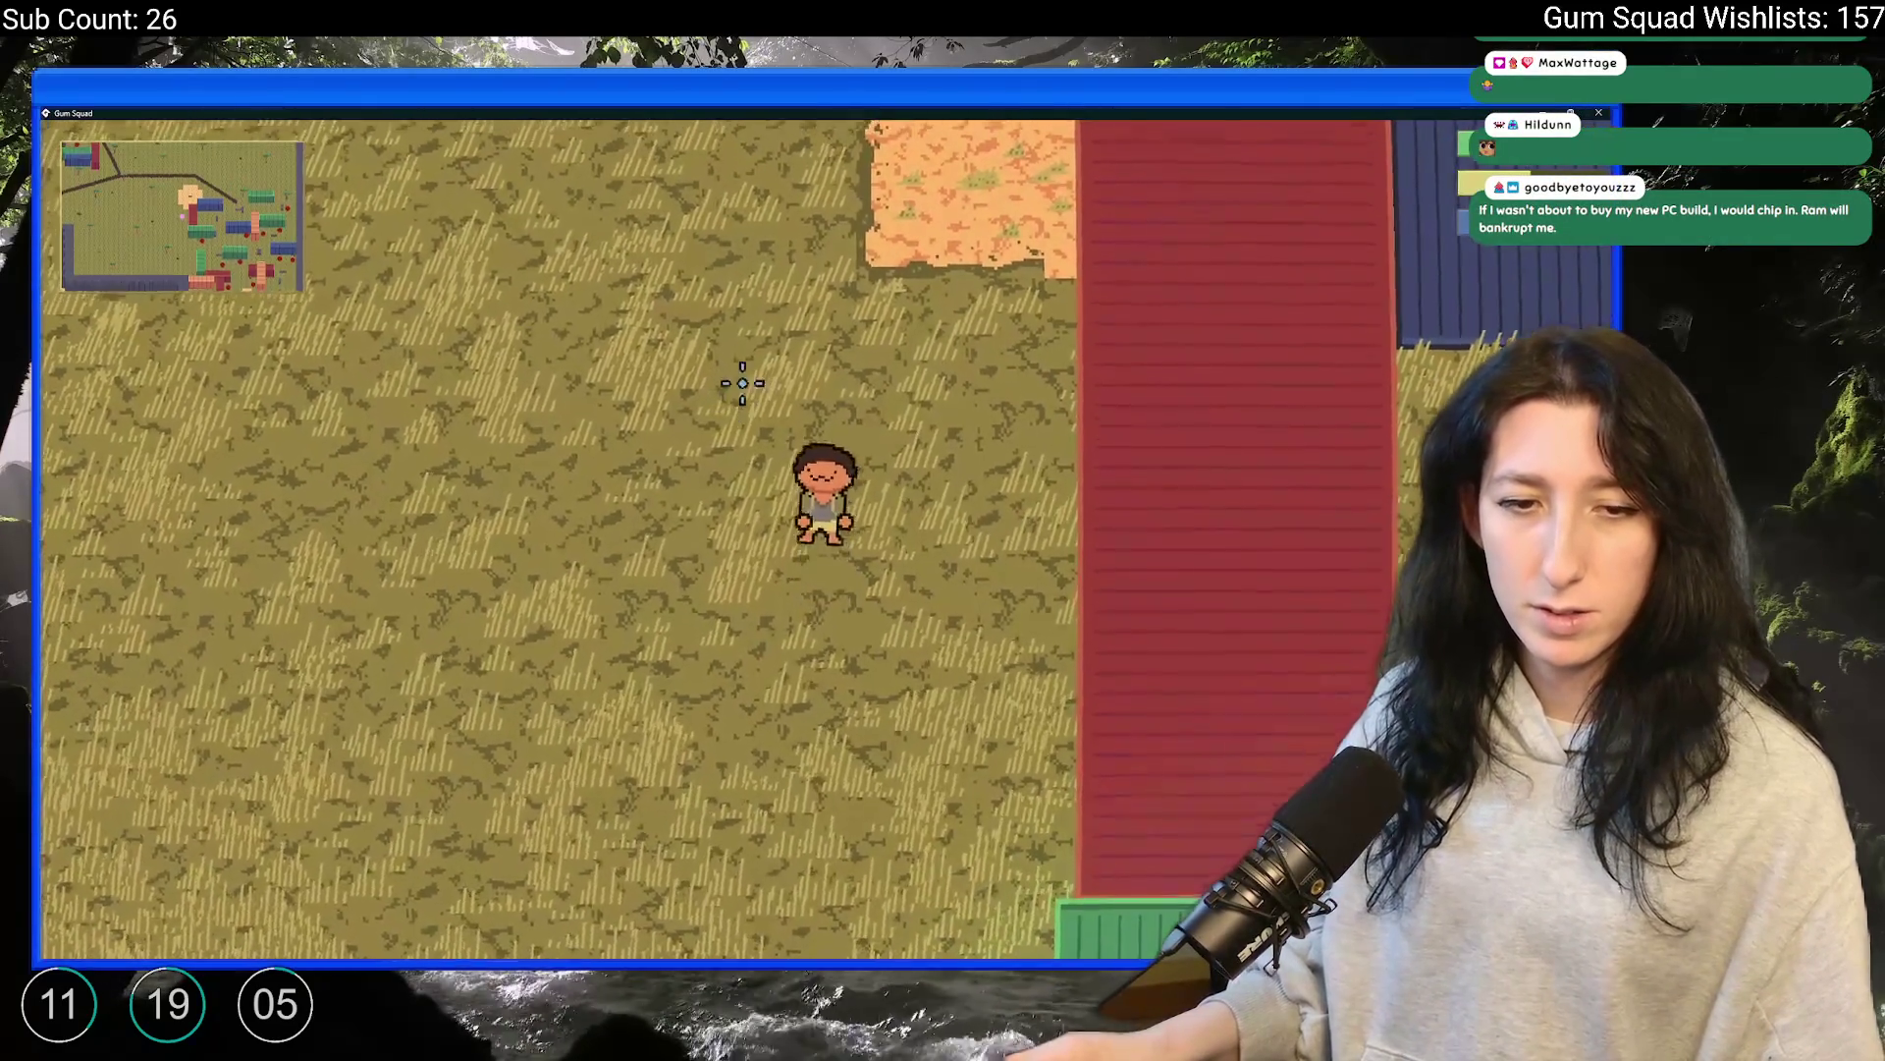
key(Tab)
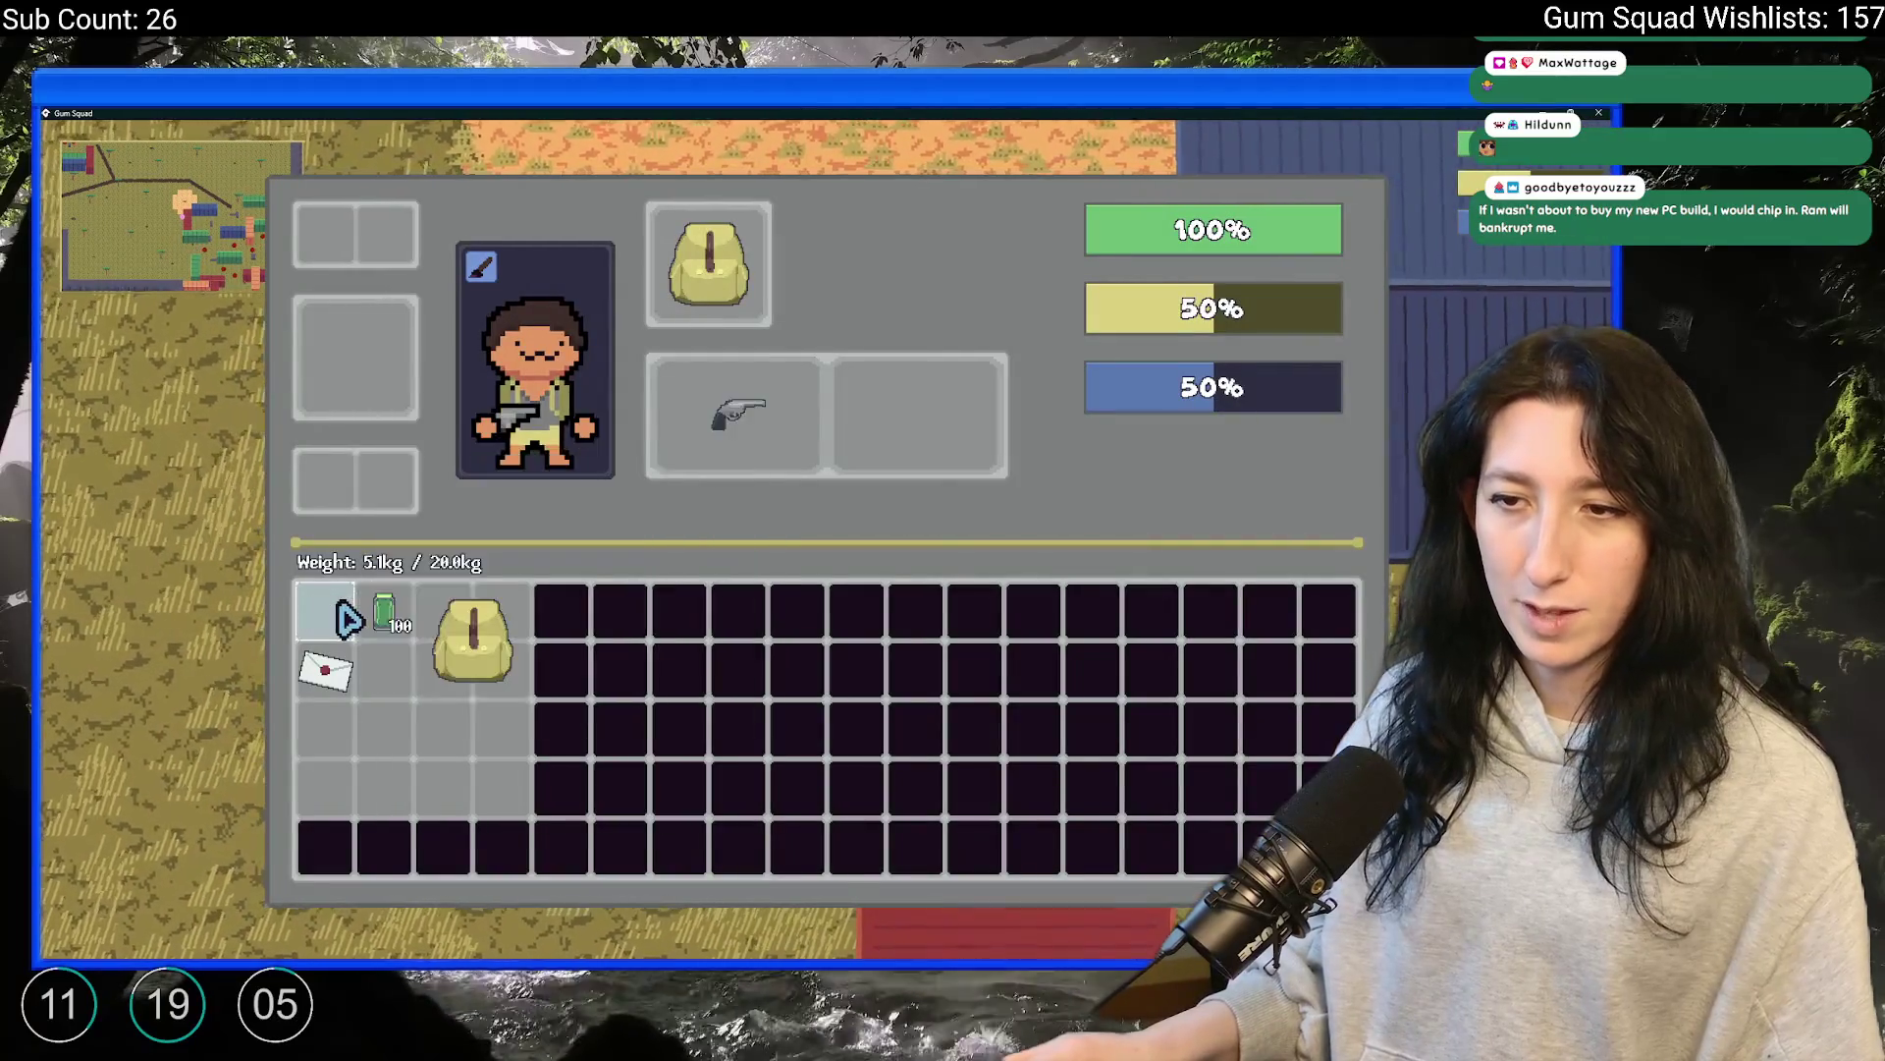
key(Tab)
Walk around the map fighting enemies until a level-up appears, then close the game window
key(s)
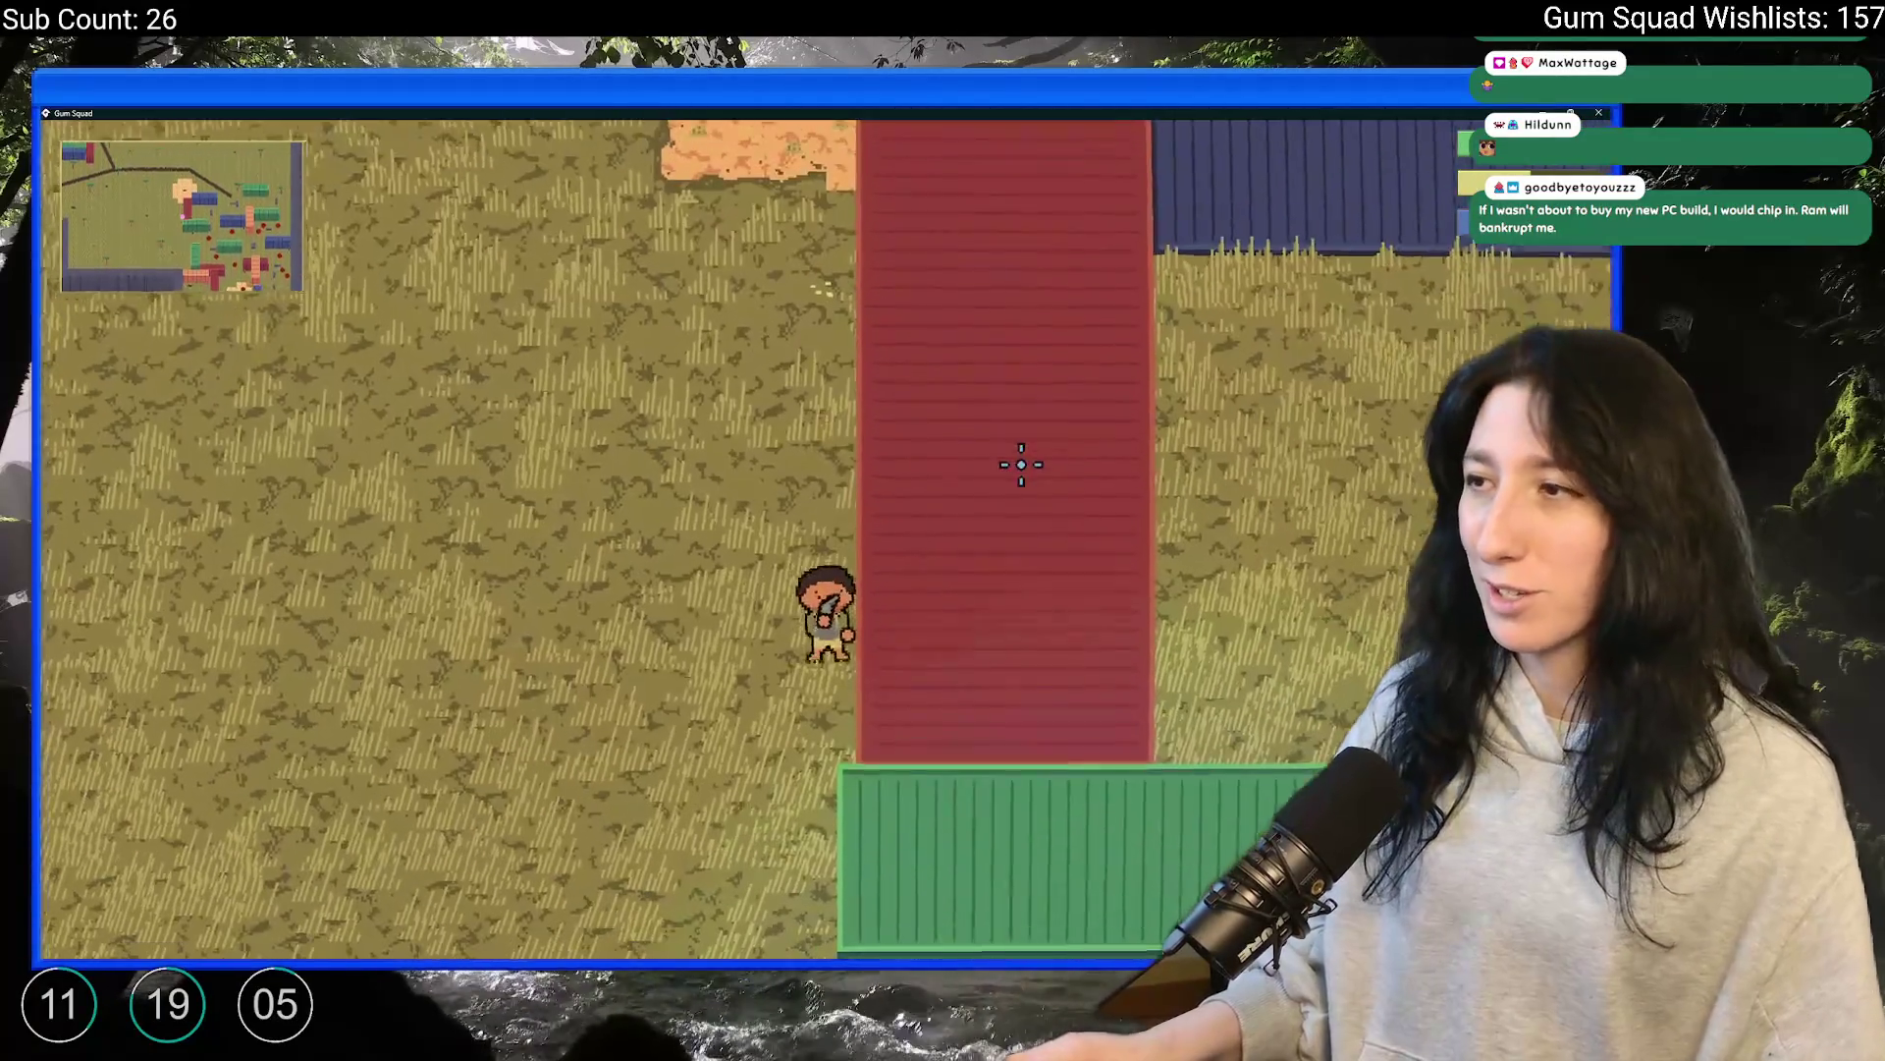
key(s)
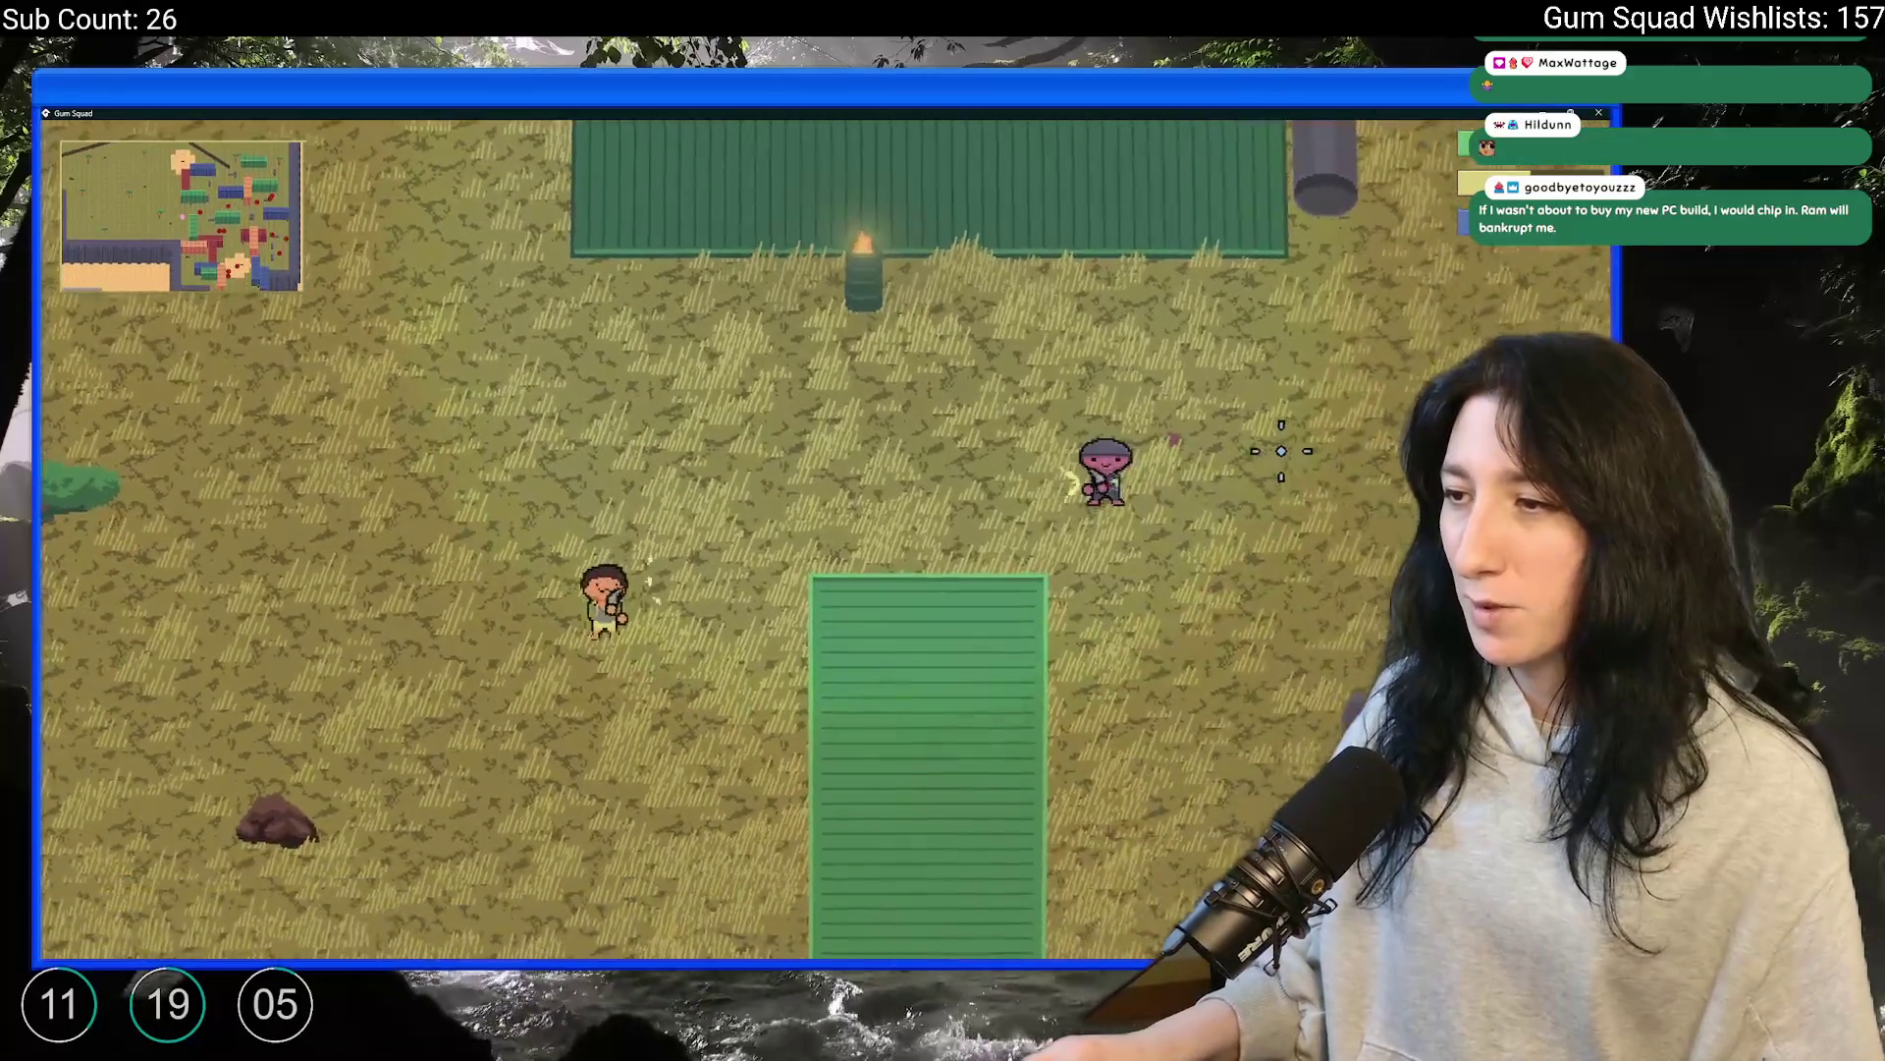
key(s)
key(w)
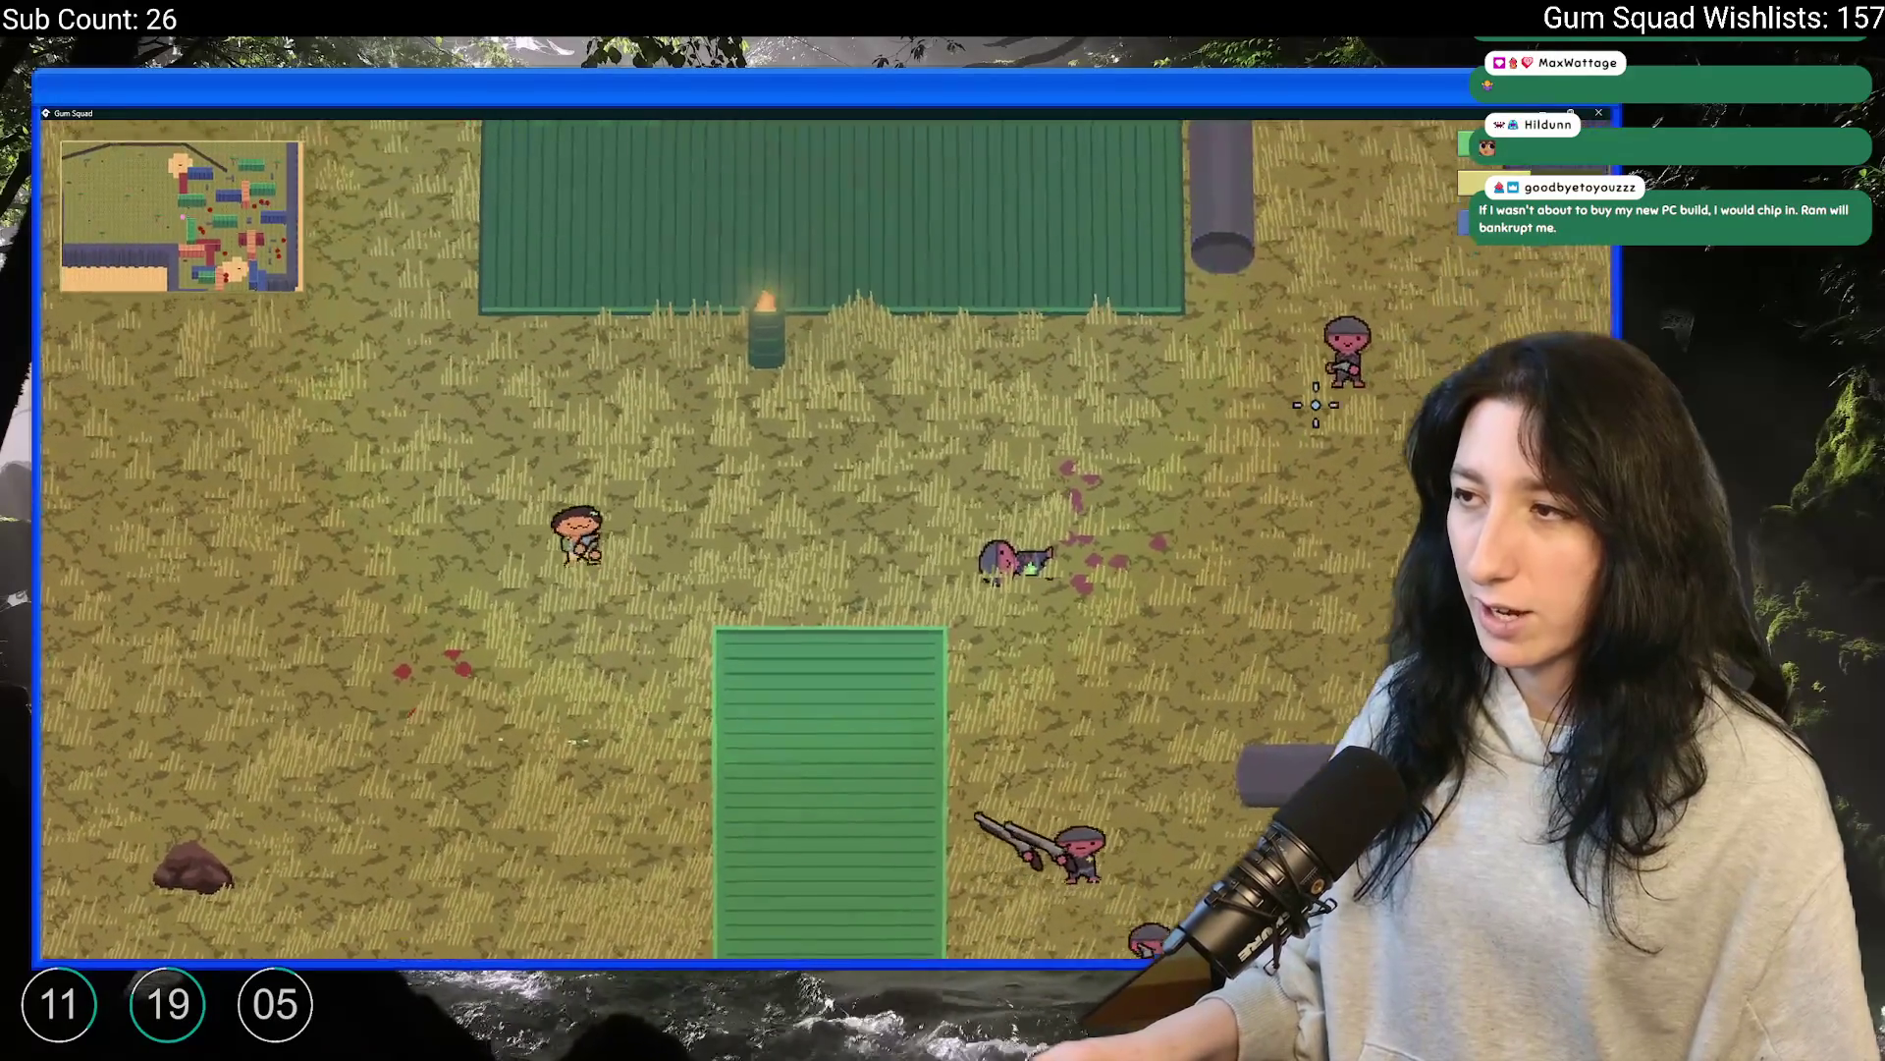
key(s)
key(a)
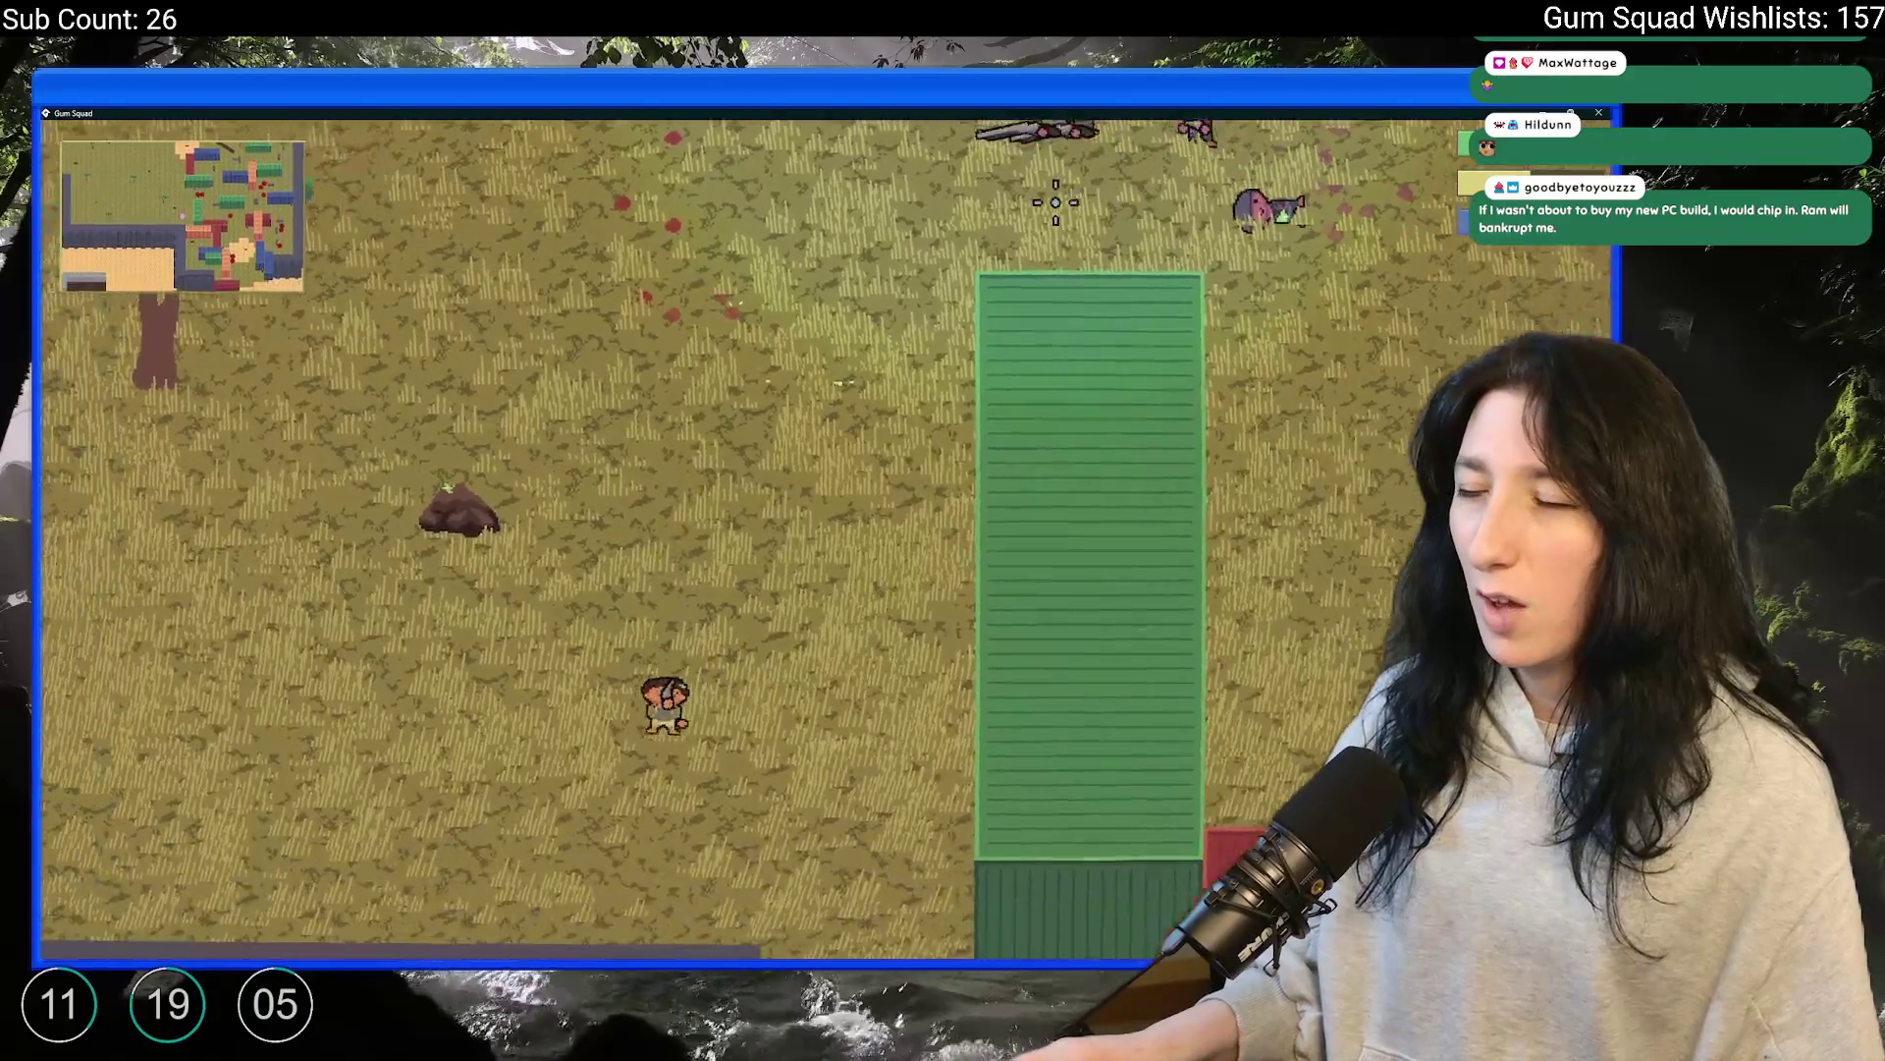
key(a)
key(w)
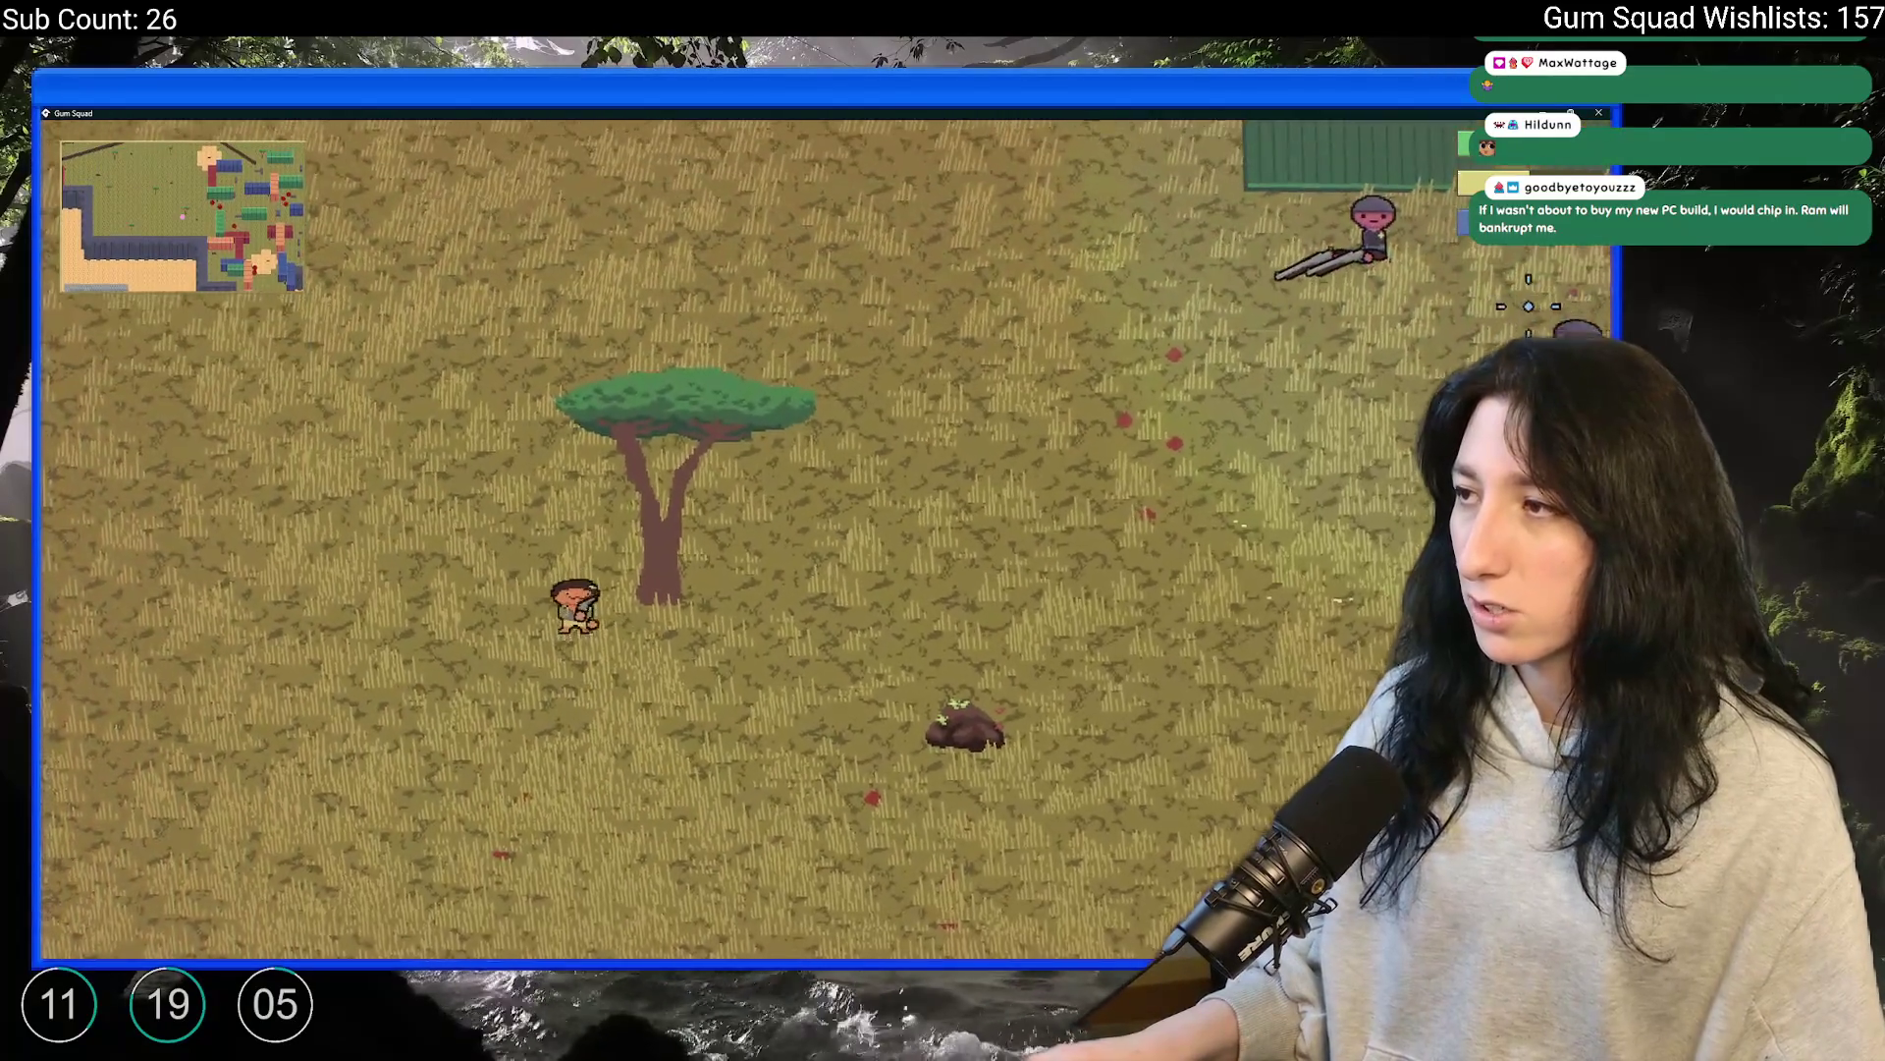
key(w)
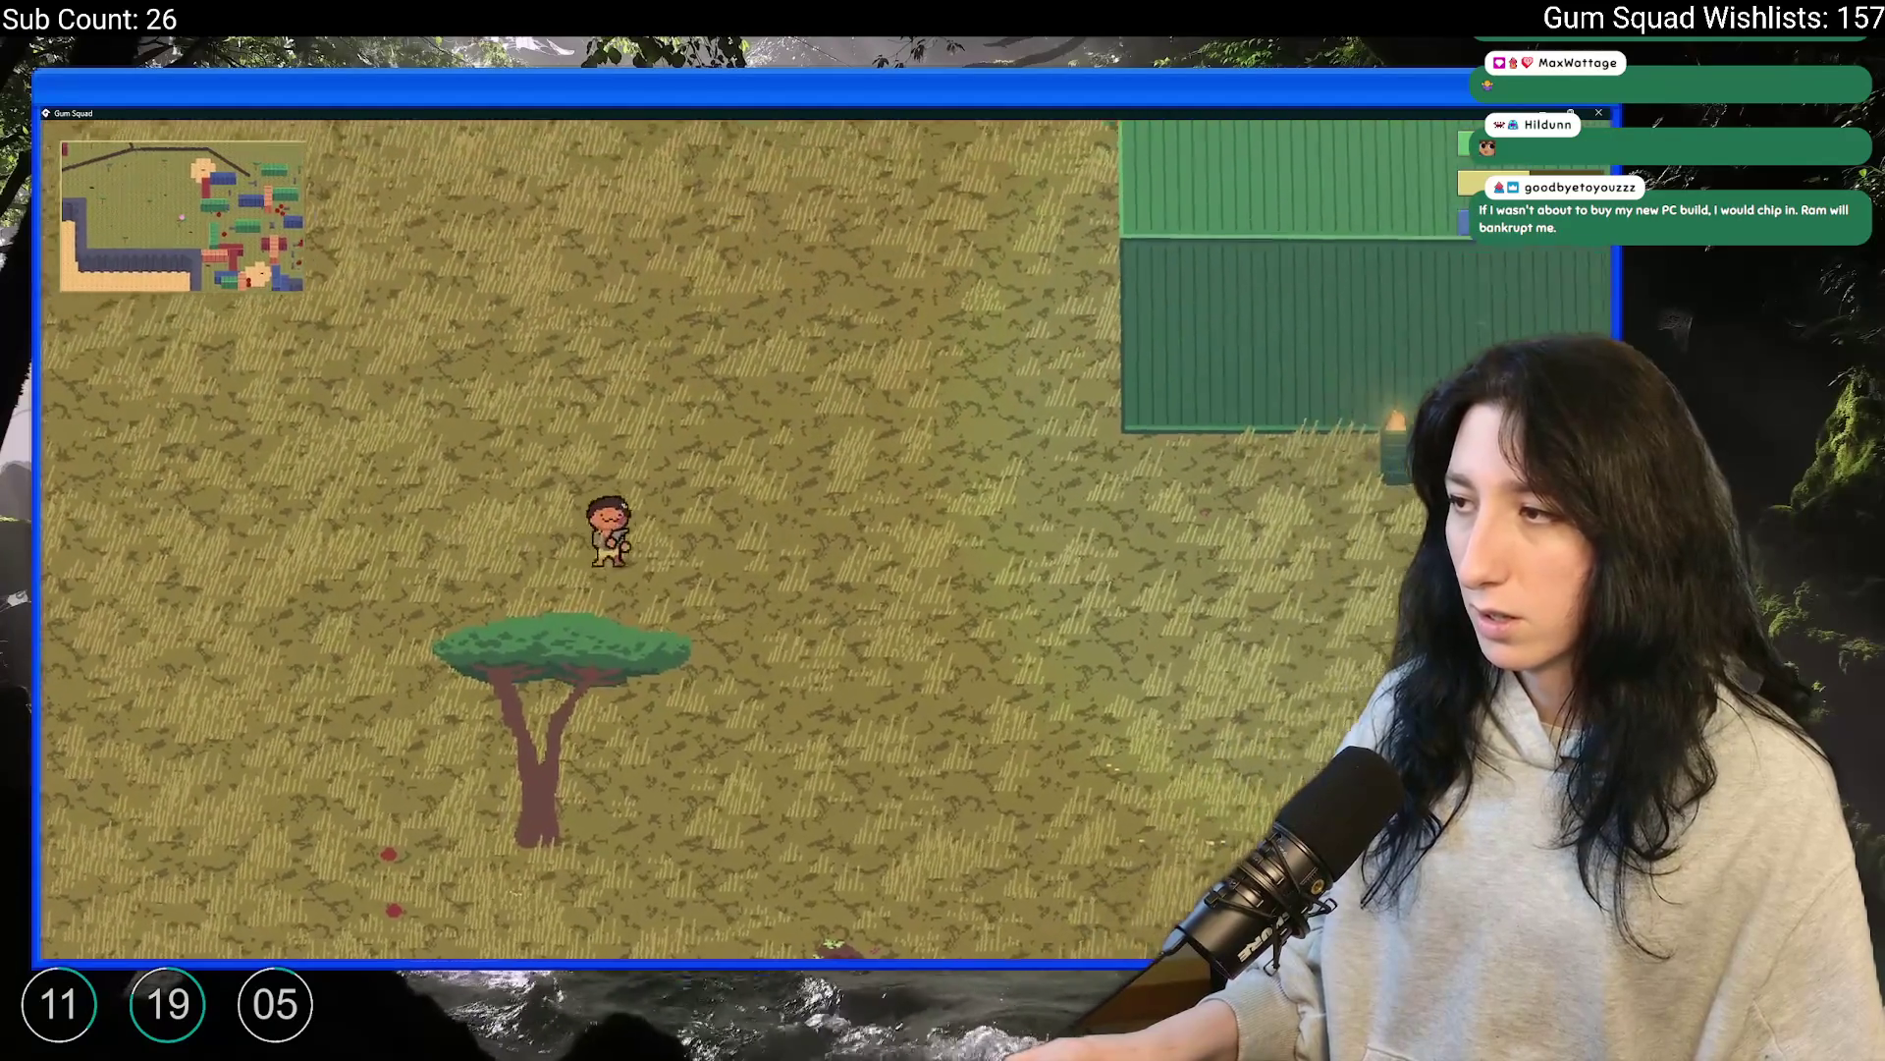
key(d)
key(s)
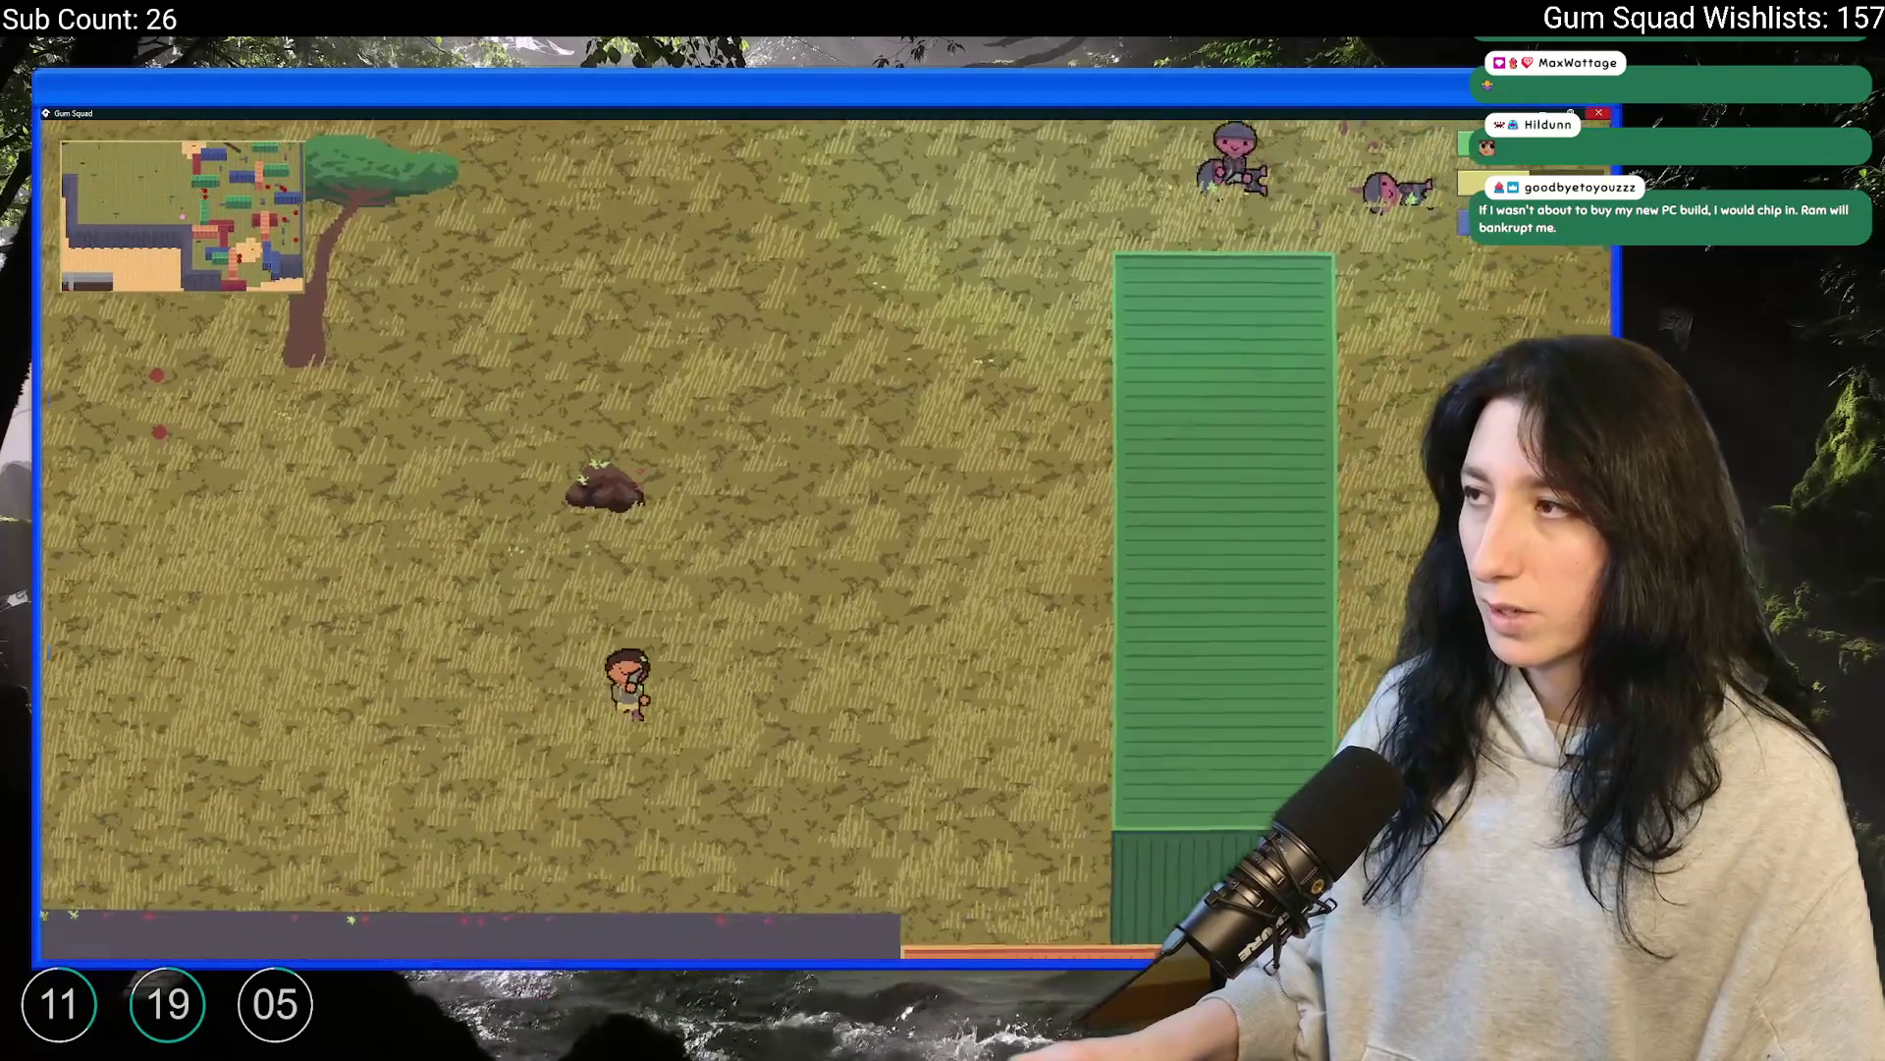
click(1598, 112)
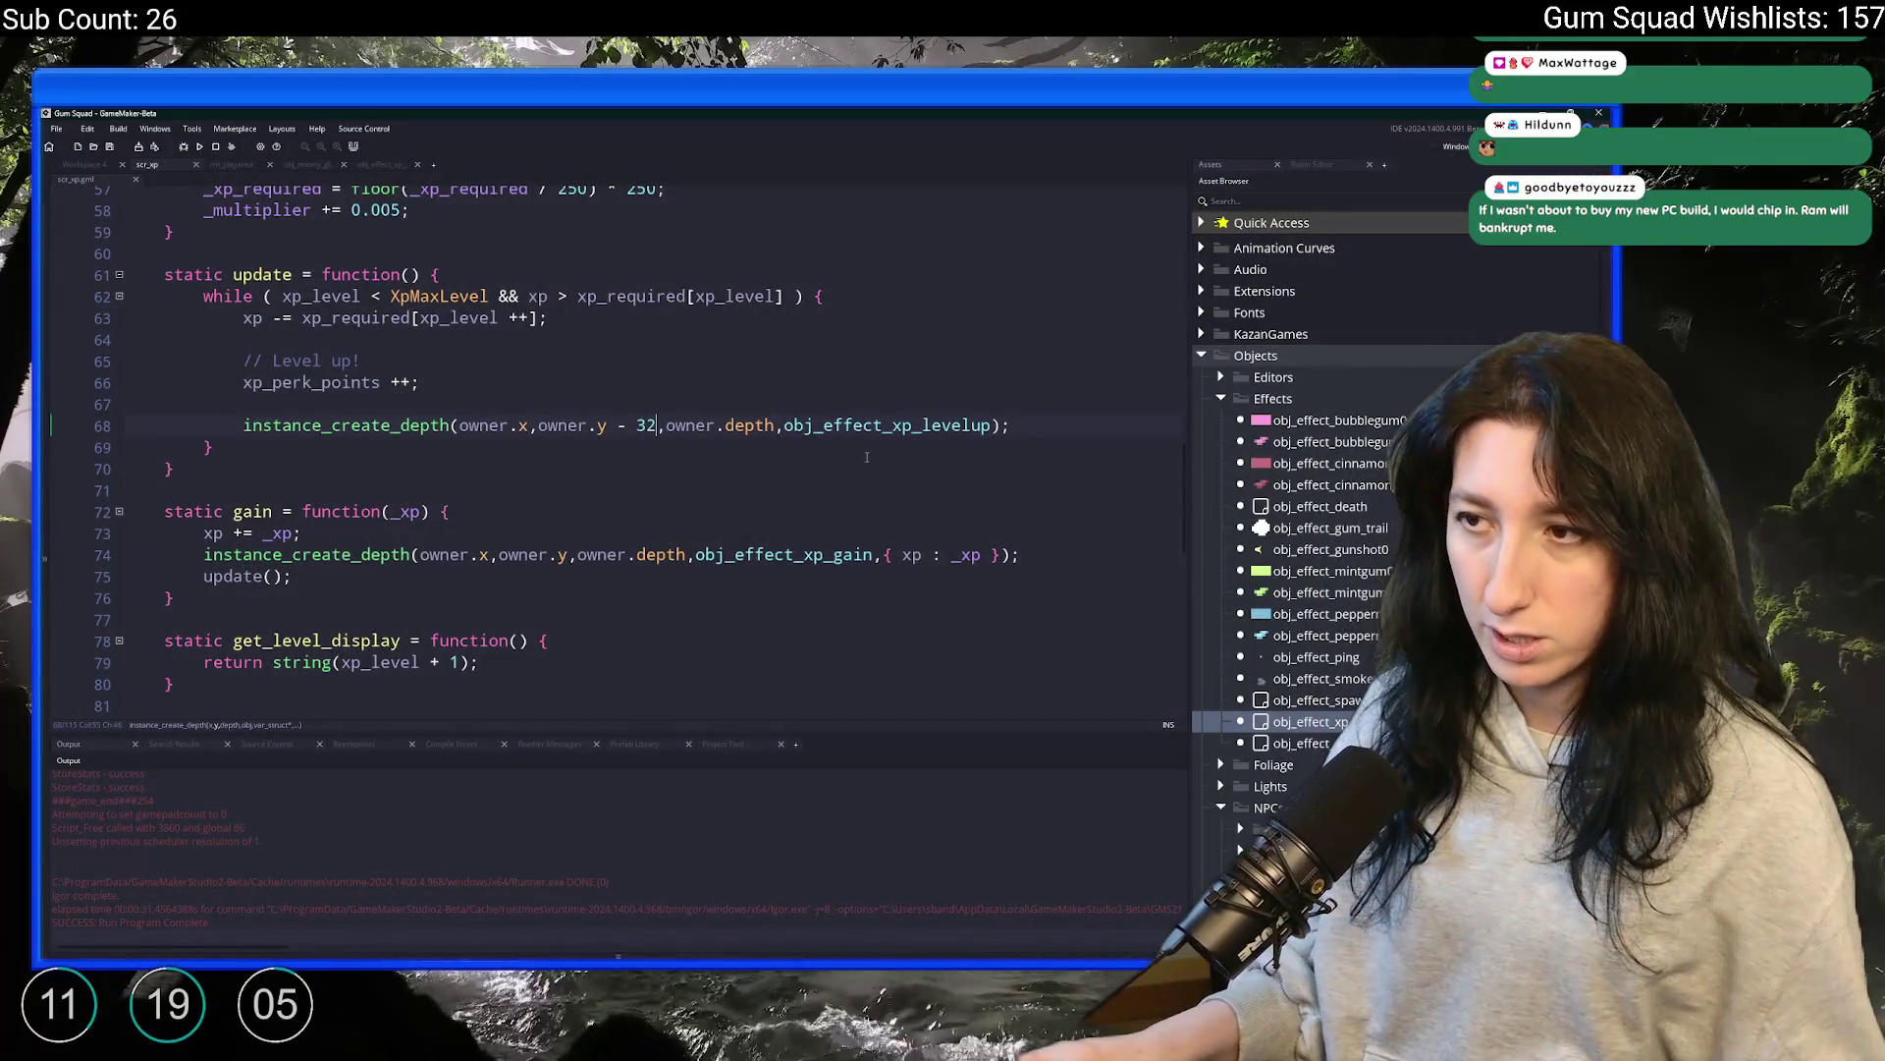
In obj_effect_xp's Draw GUI Begin, change _timer_spd from 2.5 to 1.5 and run the game
click(378, 164)
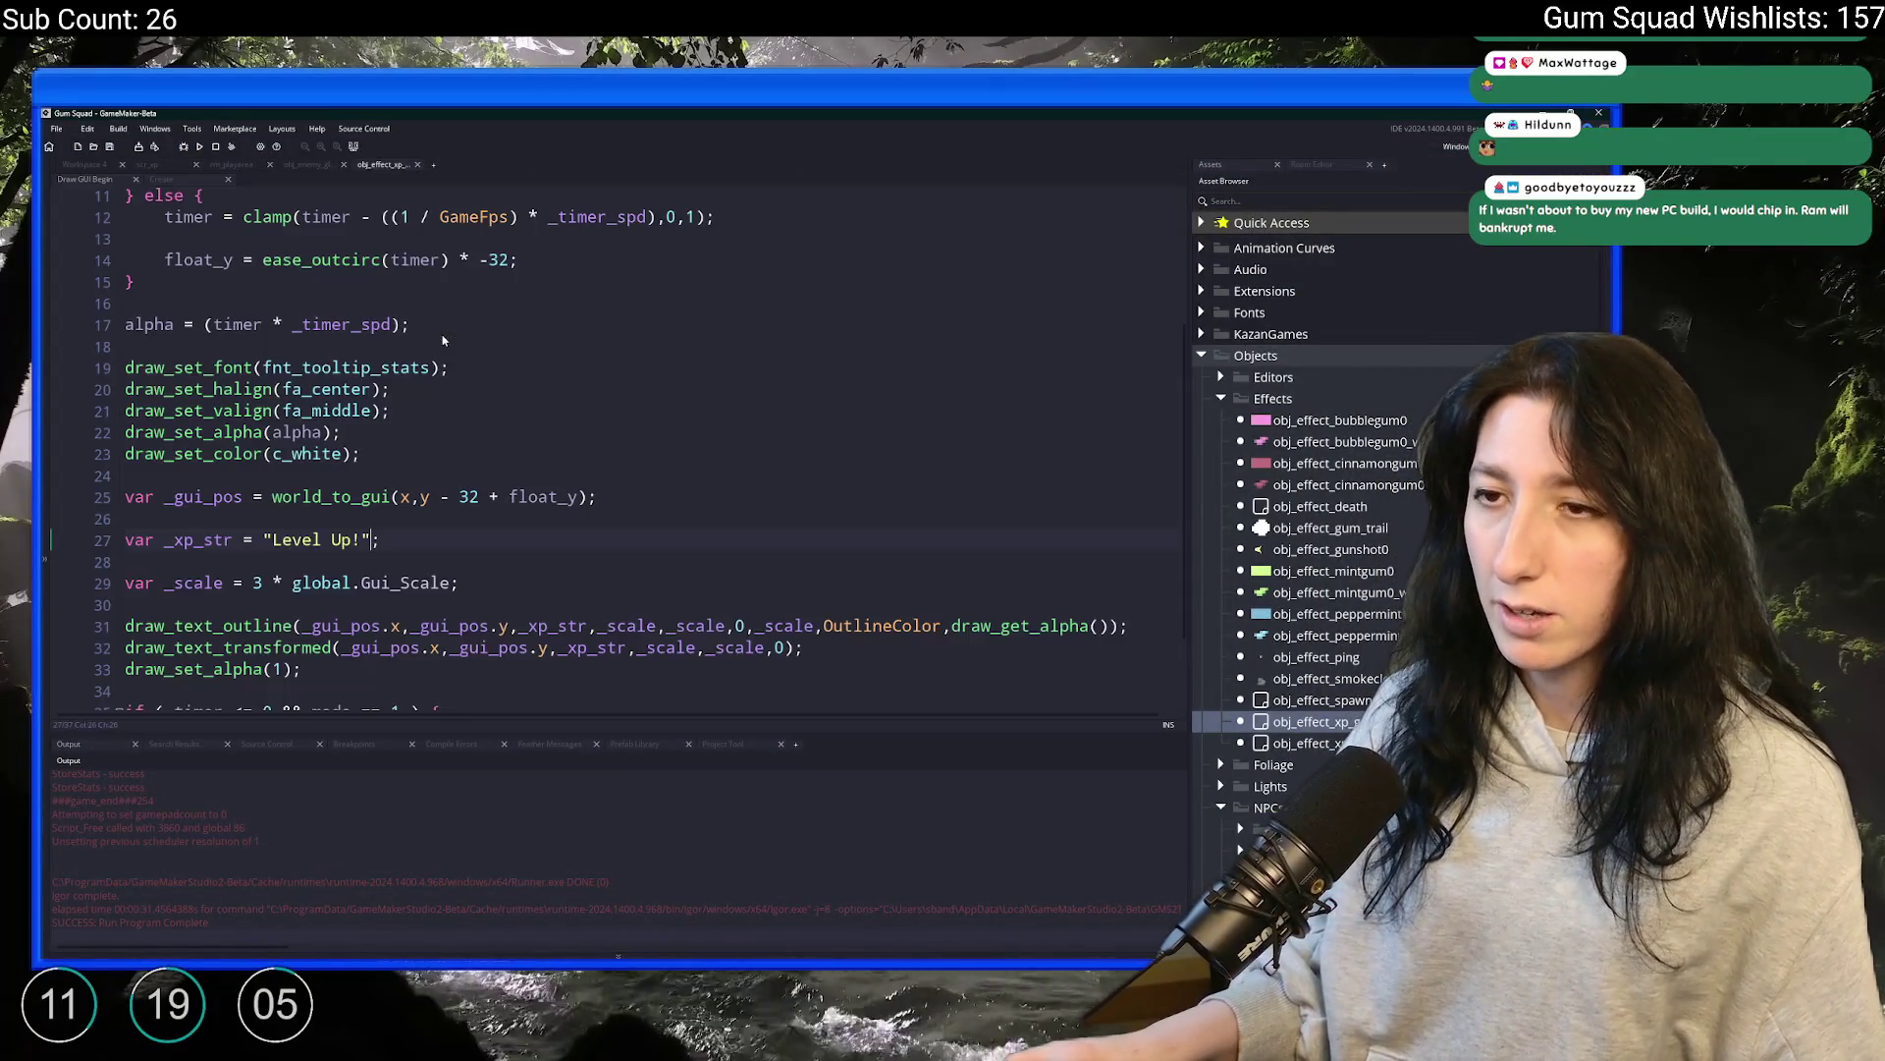
scroll(432, 324, up, 4)
click(392, 285)
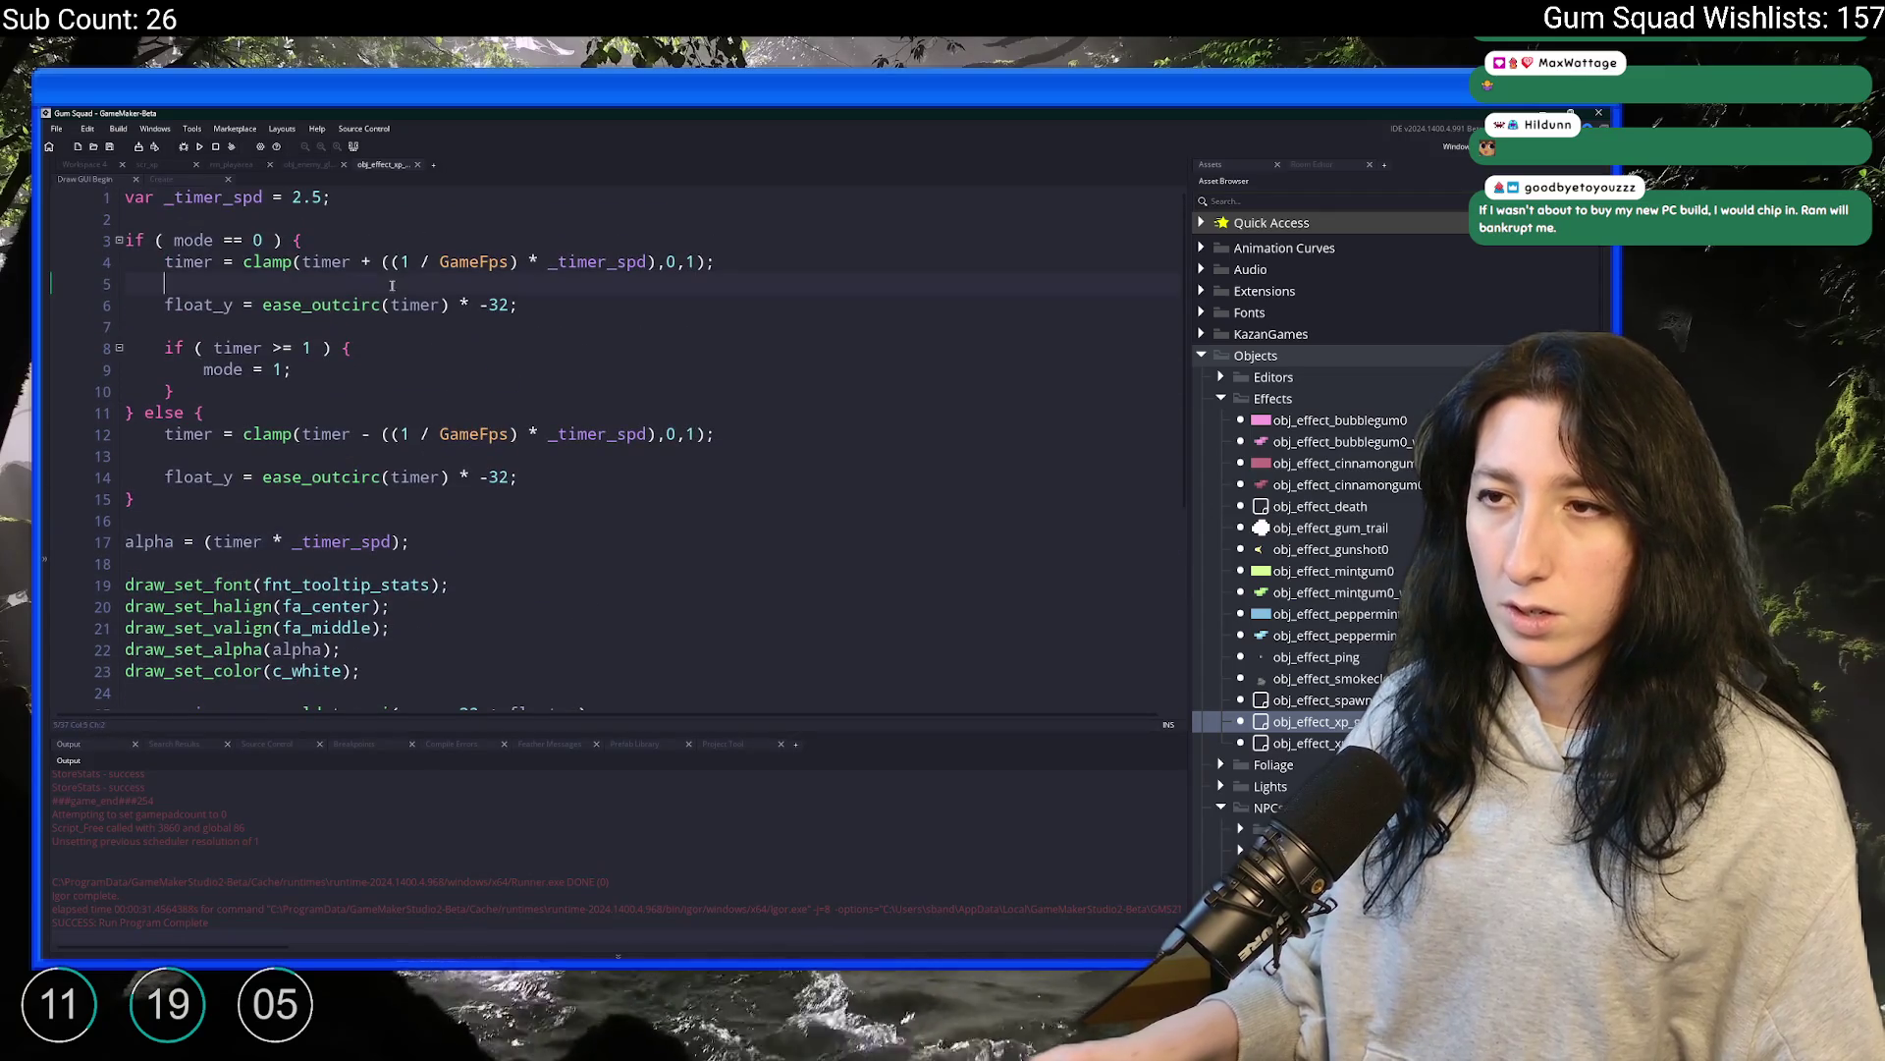
double_click(307, 196)
text(1)
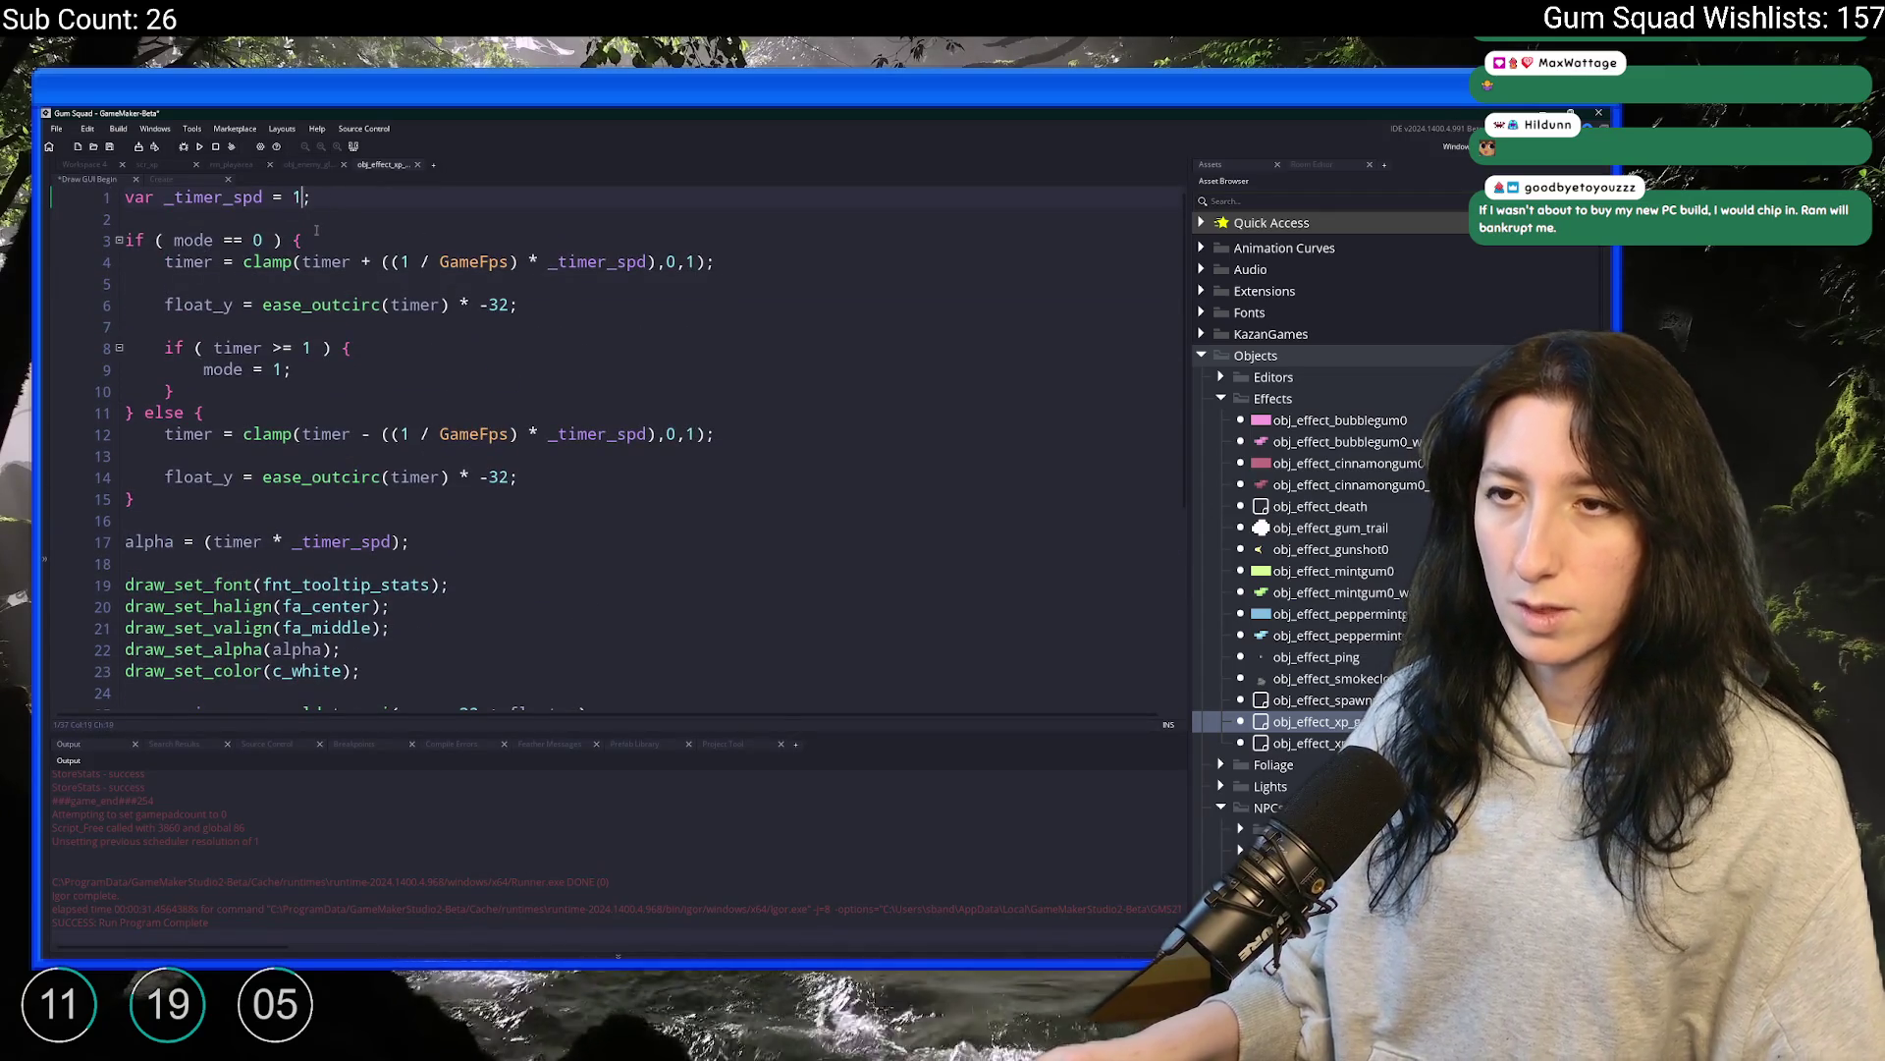
text(.5)
key(F5)
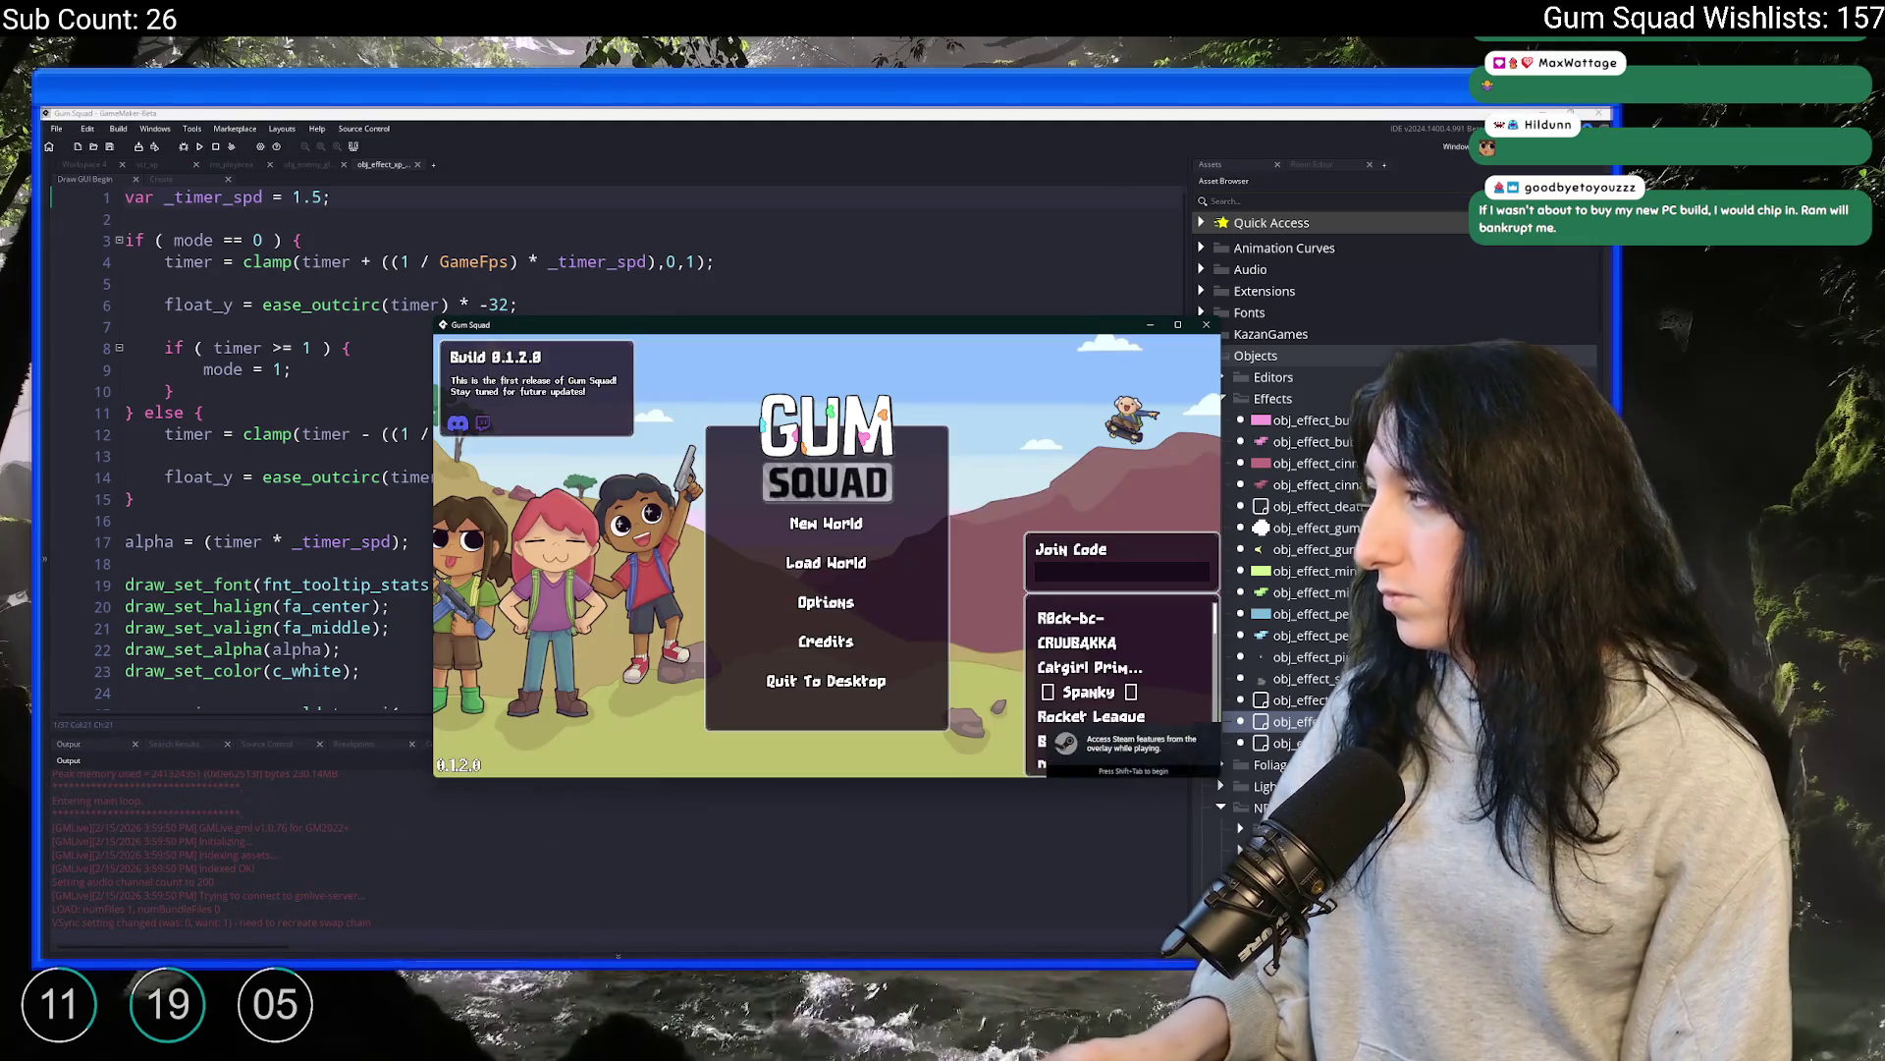
Create a new world lobby, open the inventory, and walk toward the buildings
click(800, 526)
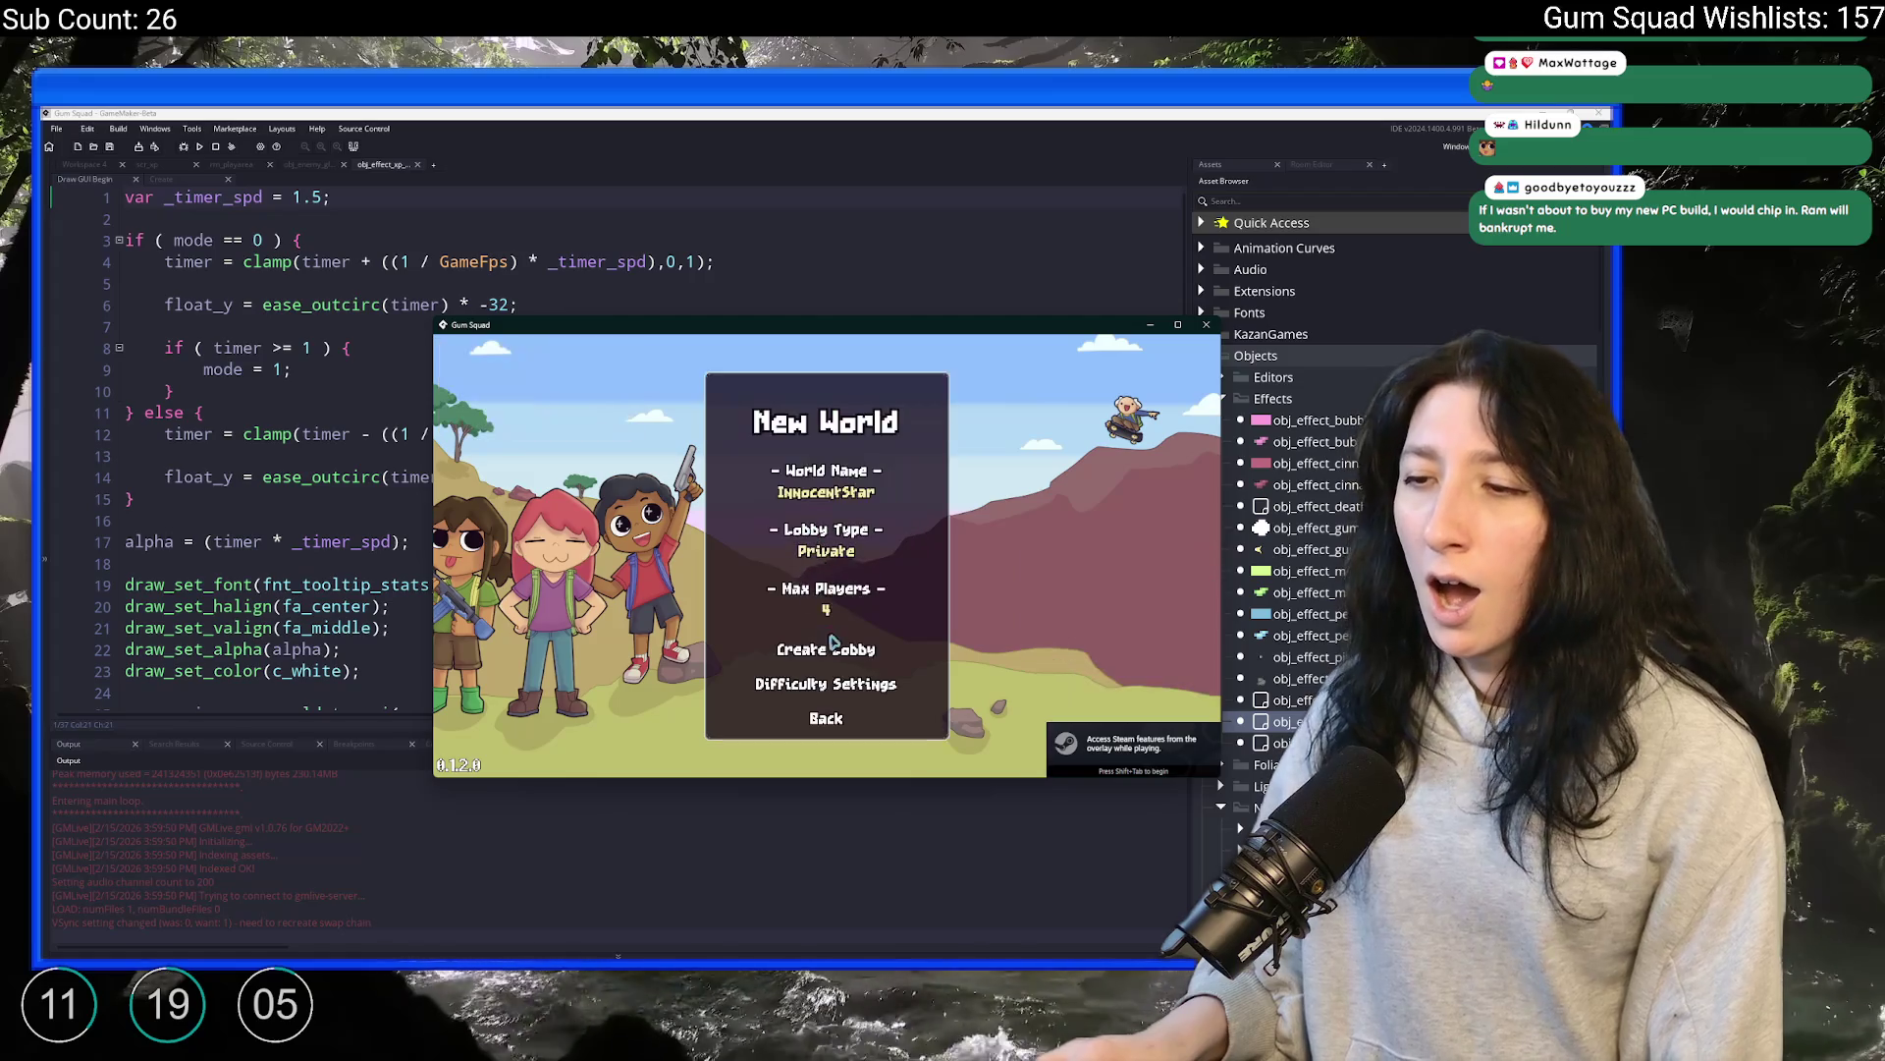
click(833, 646)
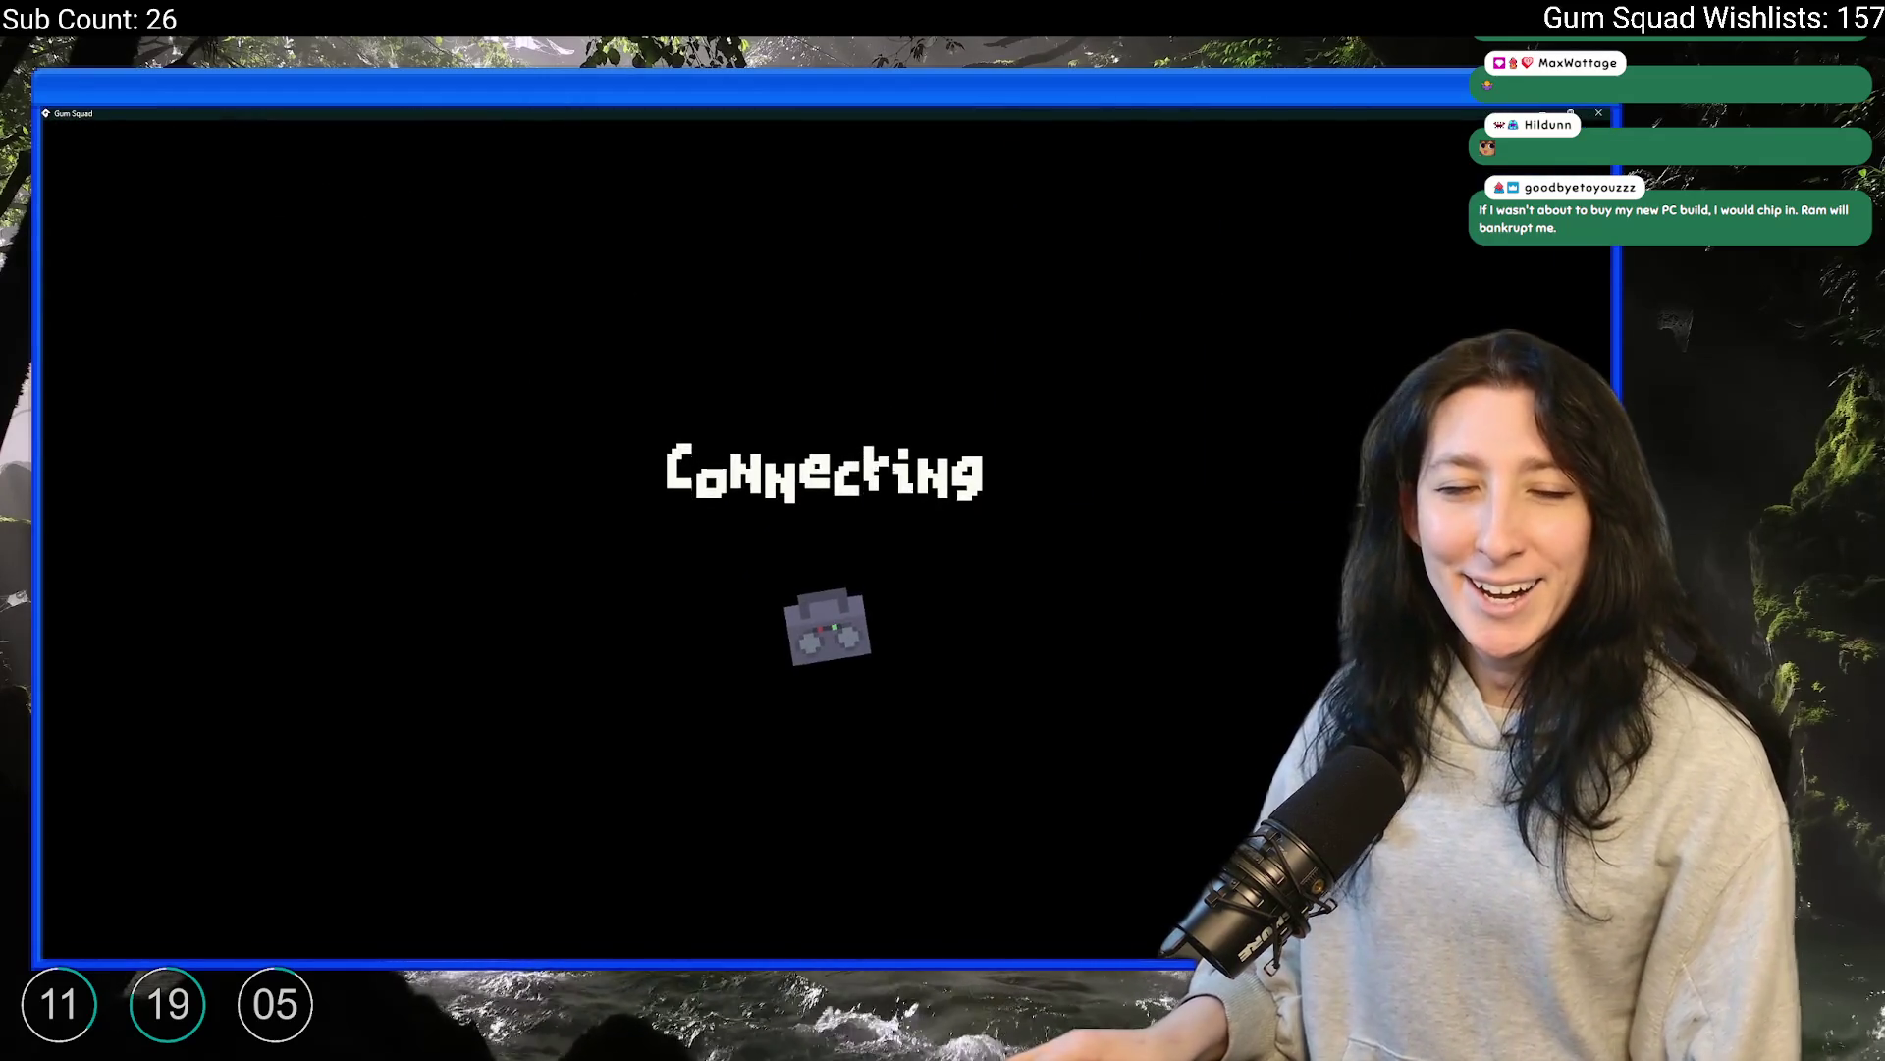
key(Tab)
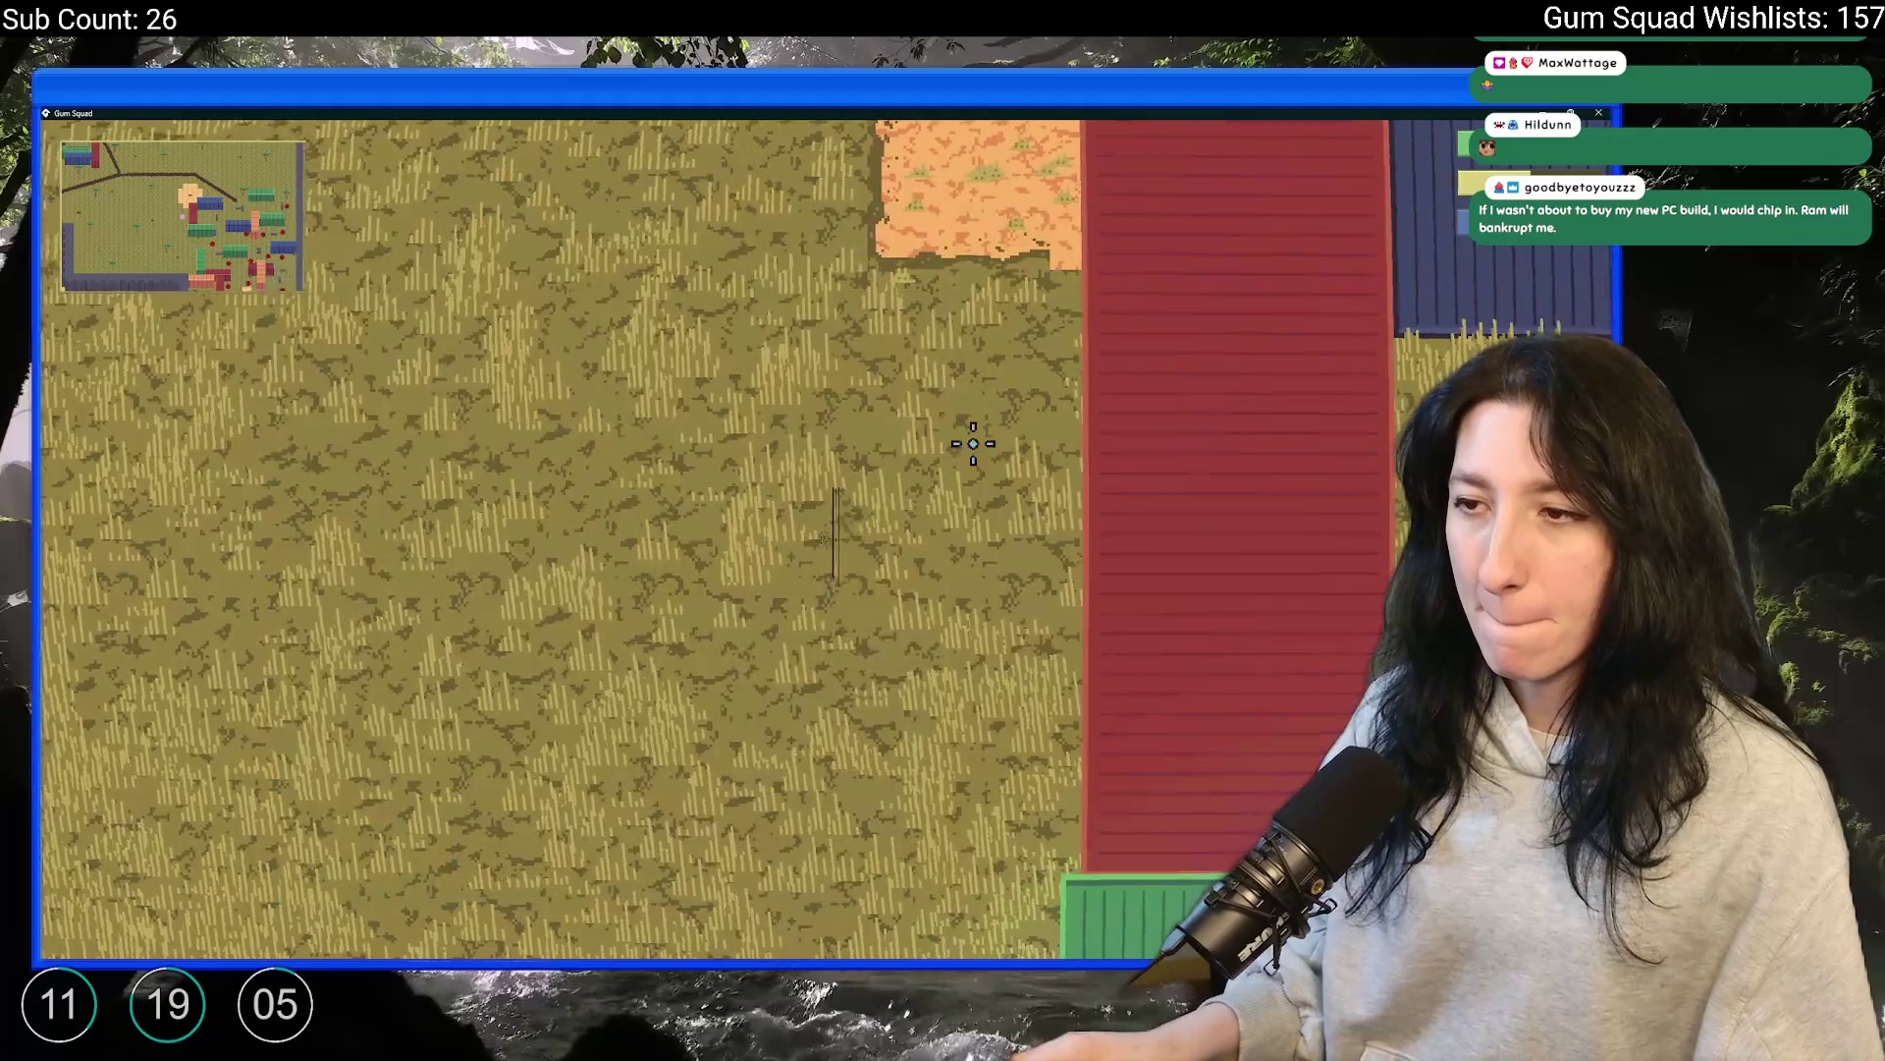
key(s)
key(d)
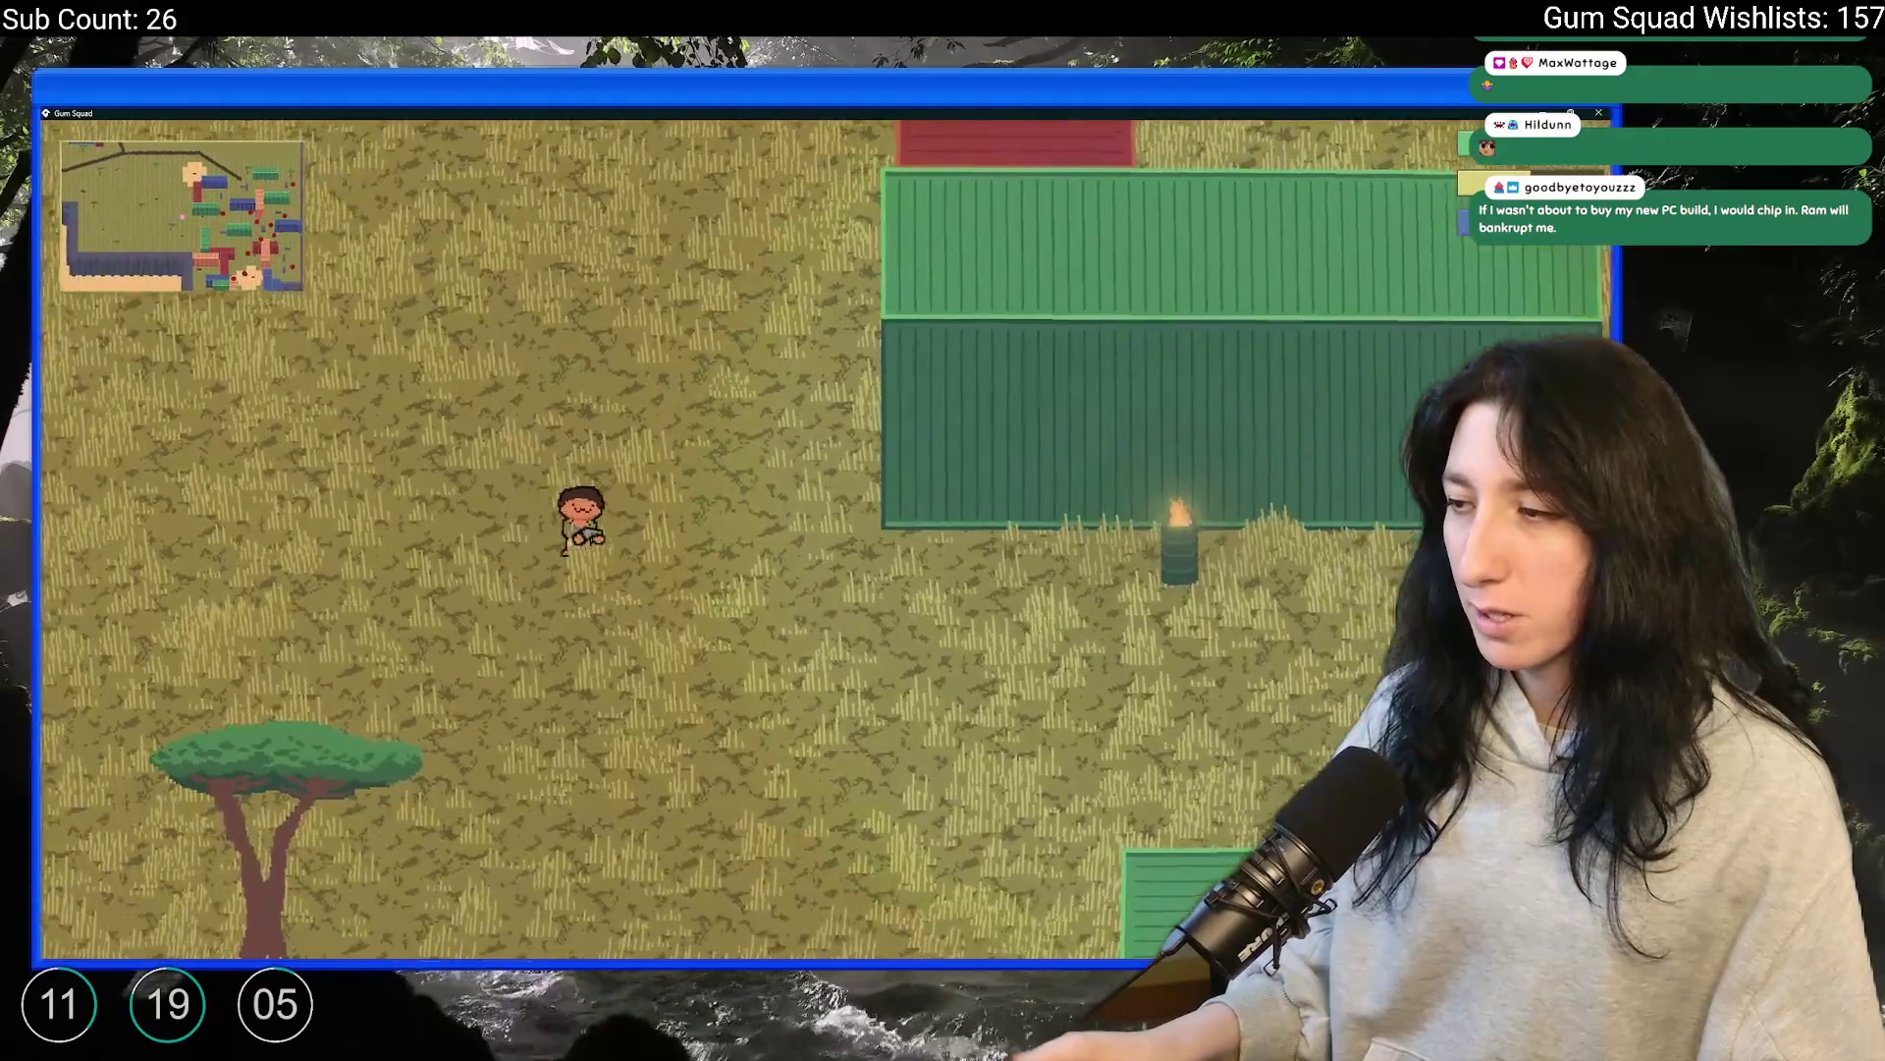
key(d)
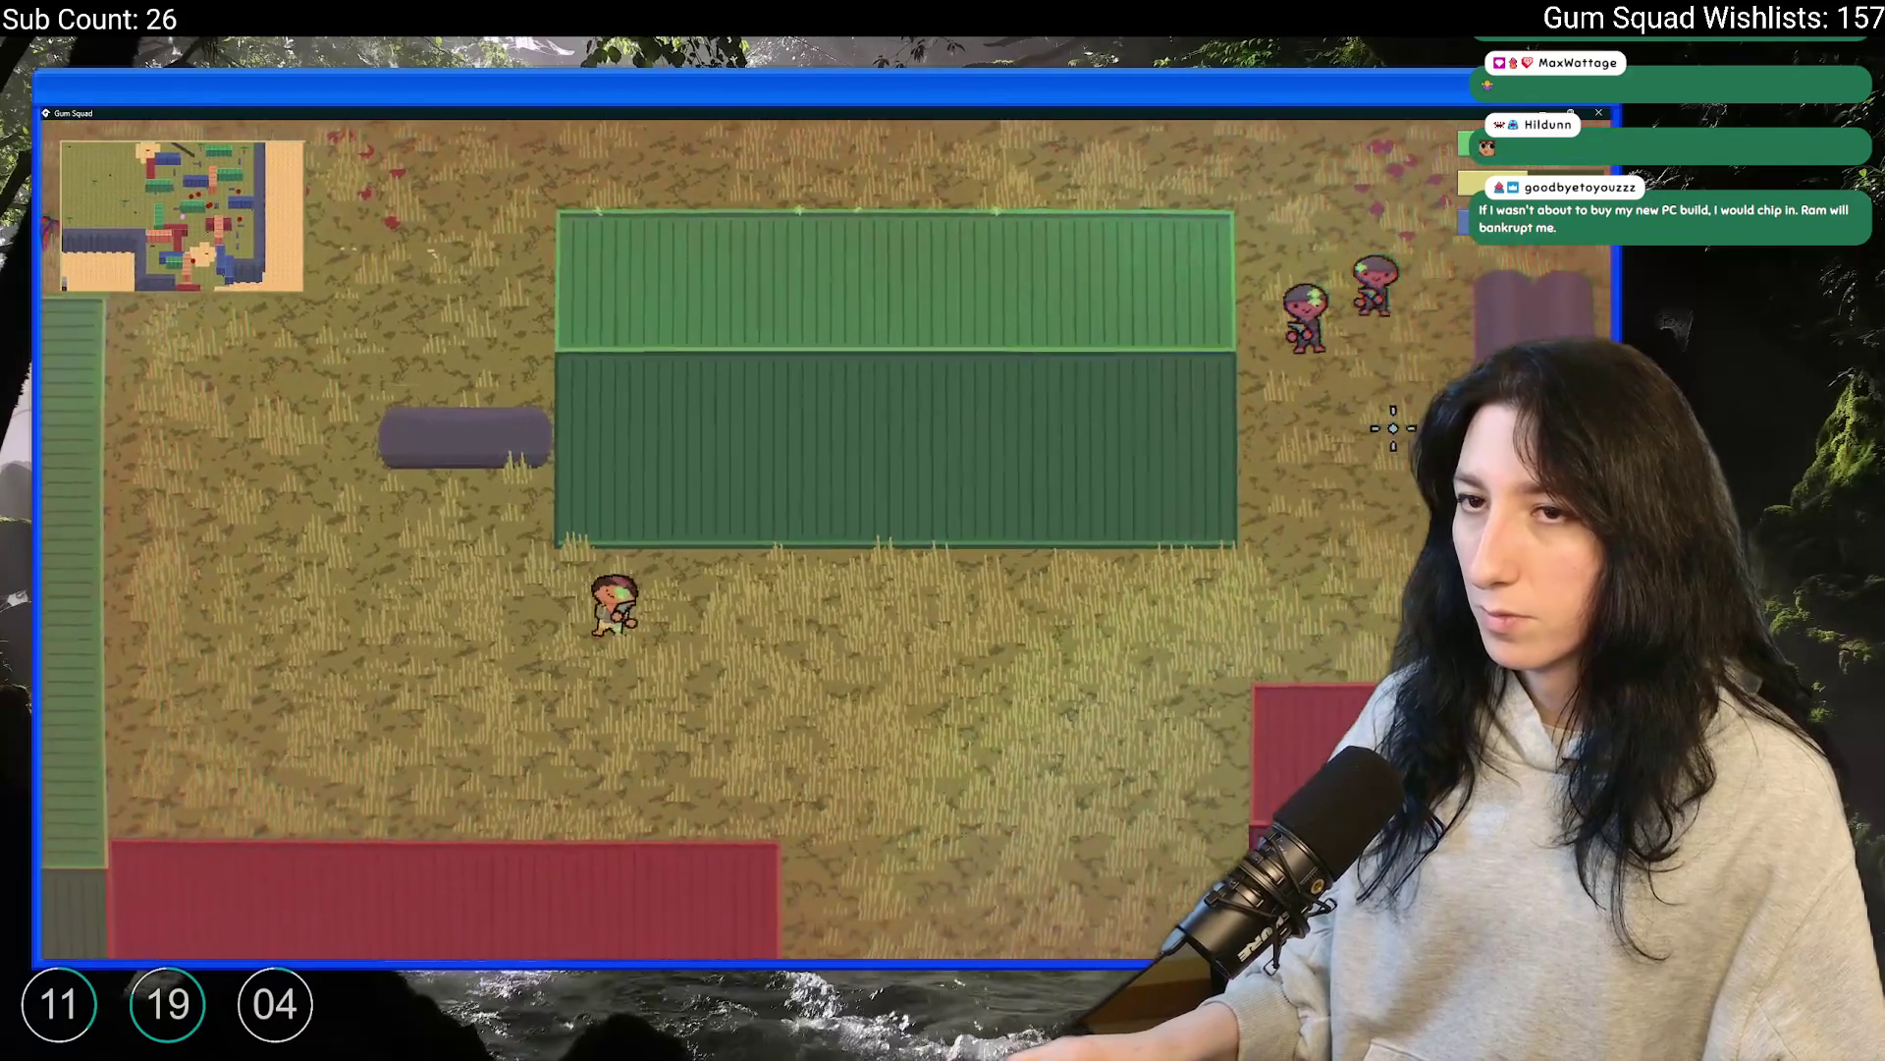
Move around the map with WASD, fighting enemies to earn xp
key(d)
key(d)
key(w)
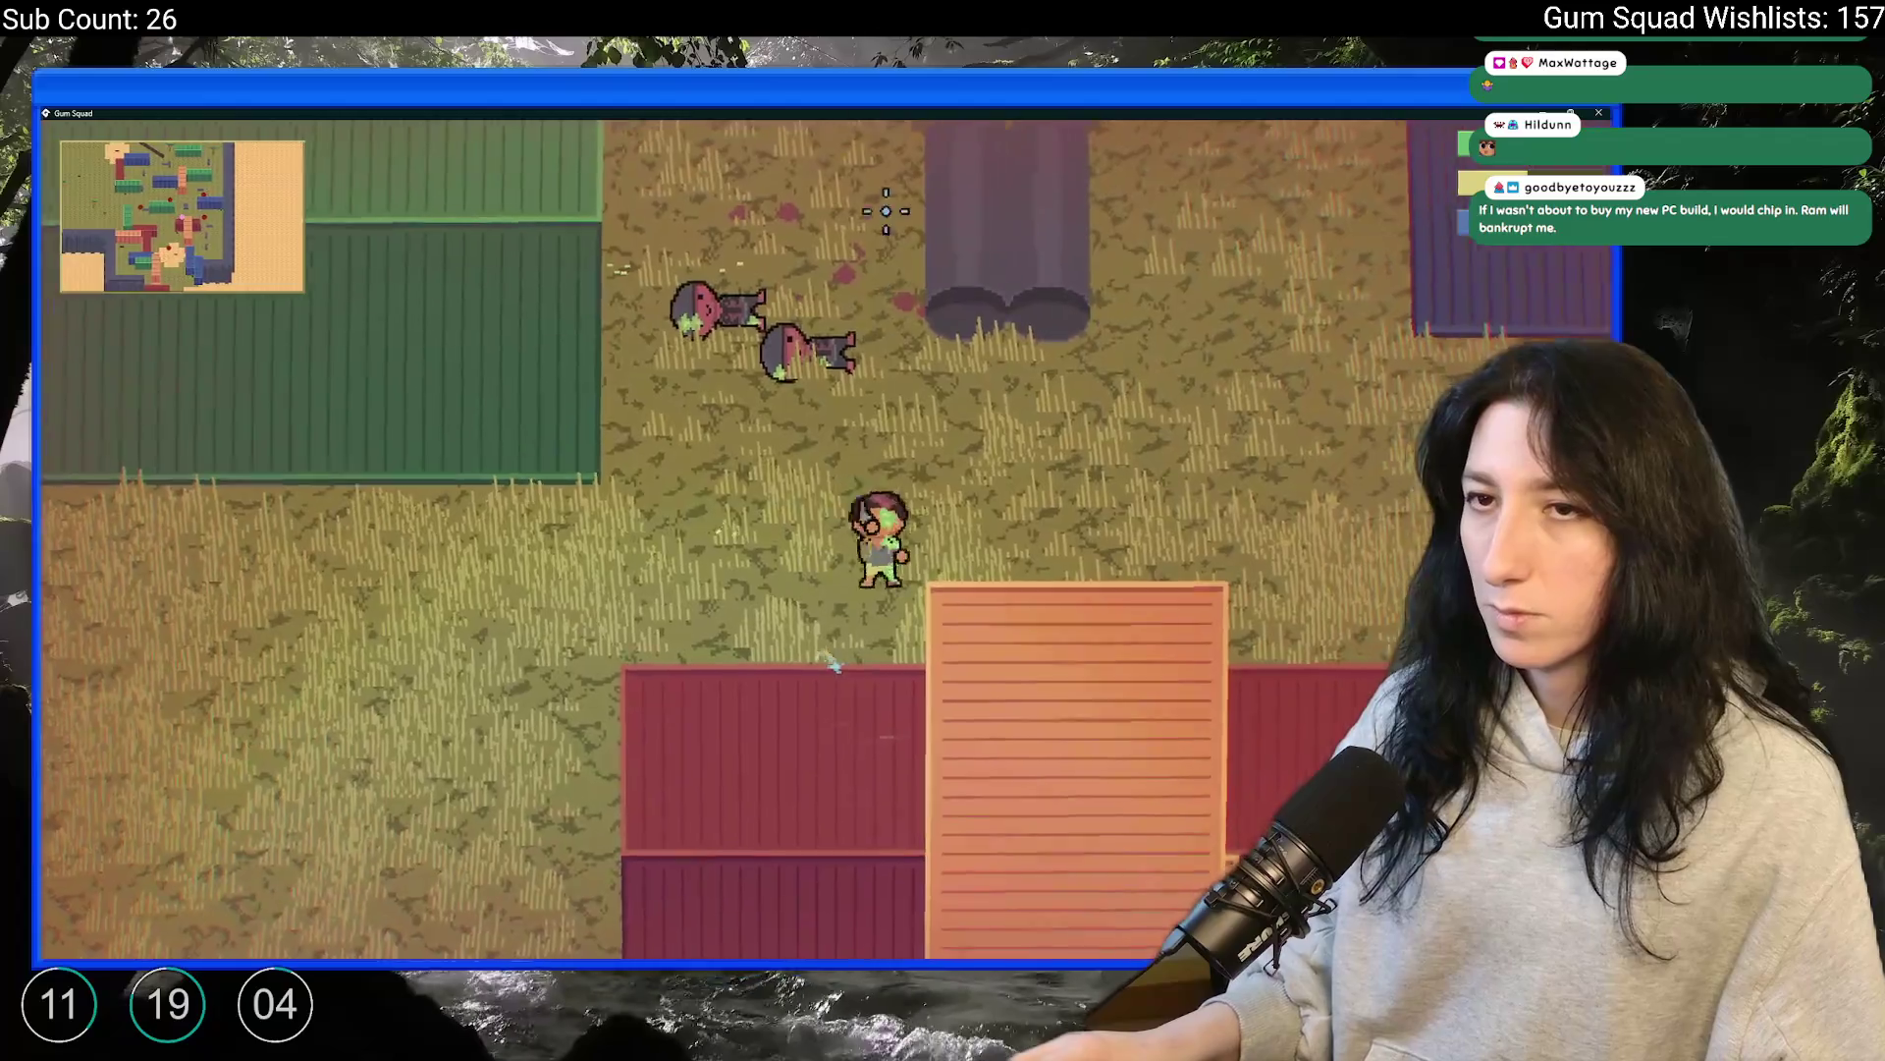
key(d)
key(w)
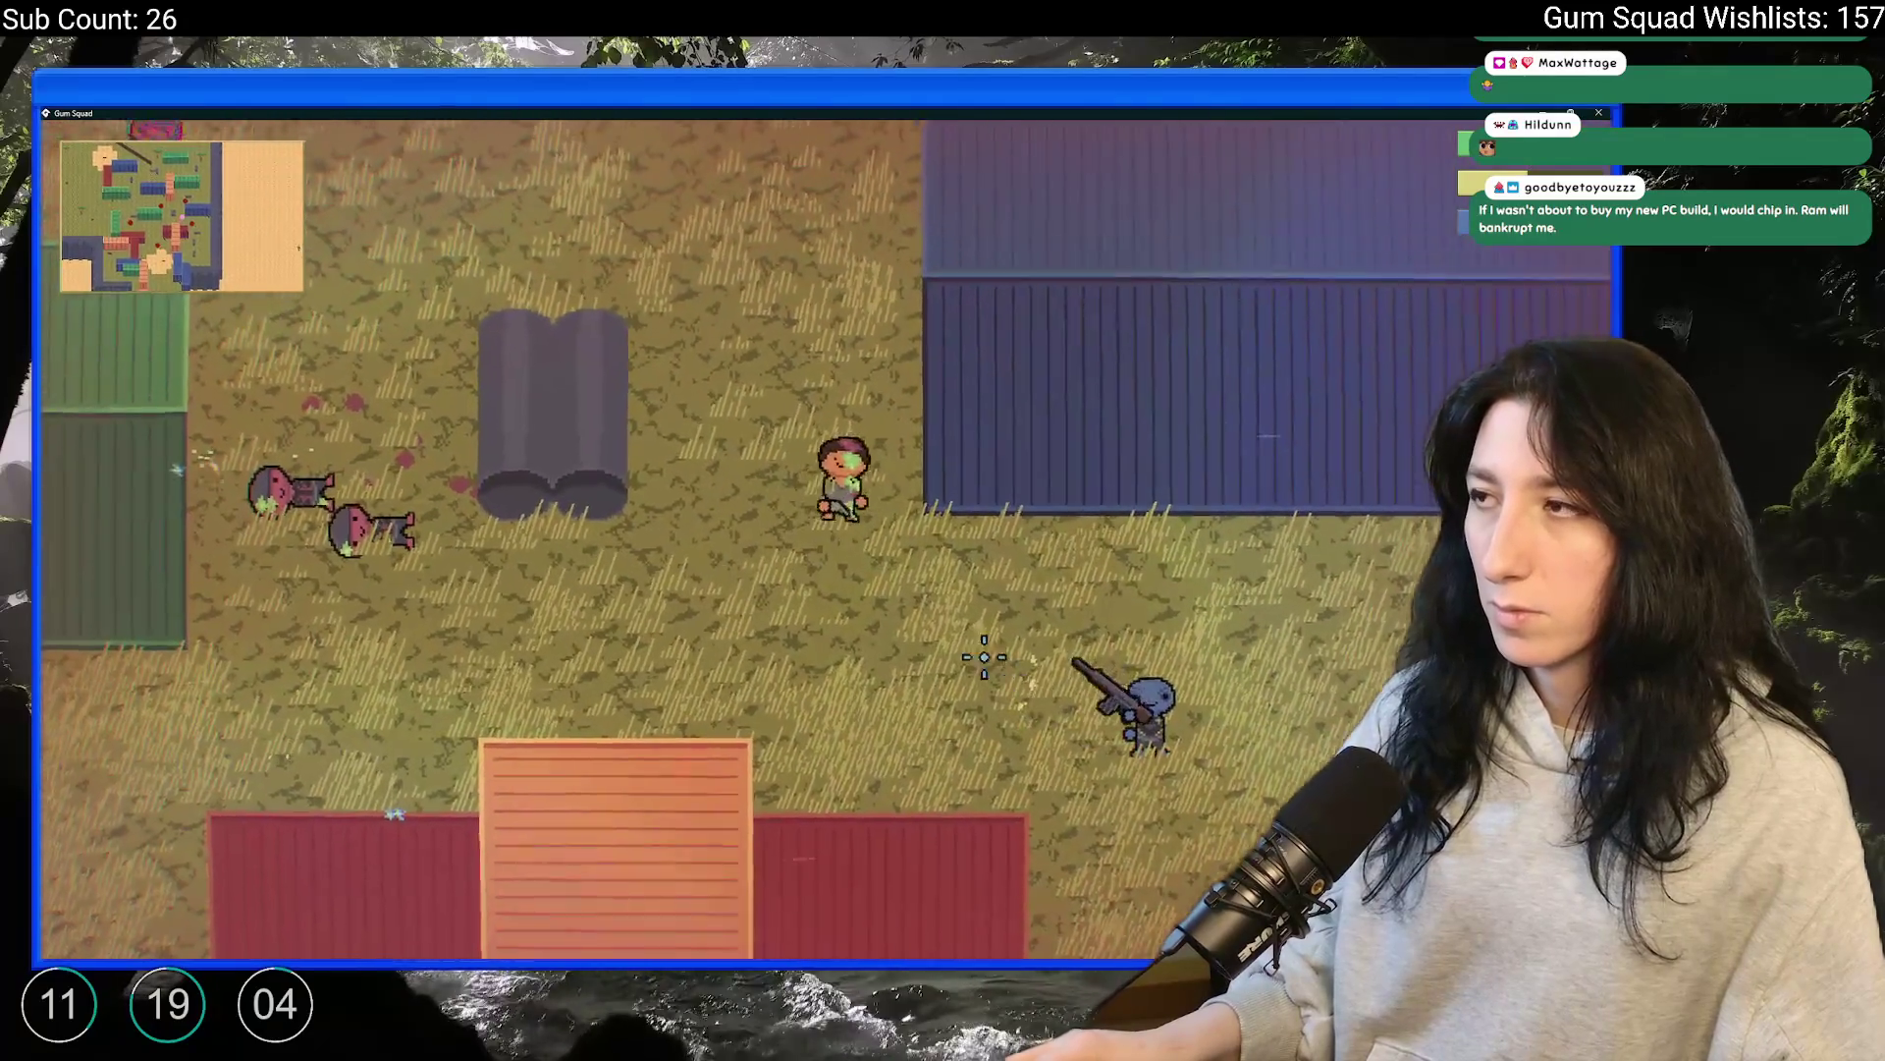
key(w)
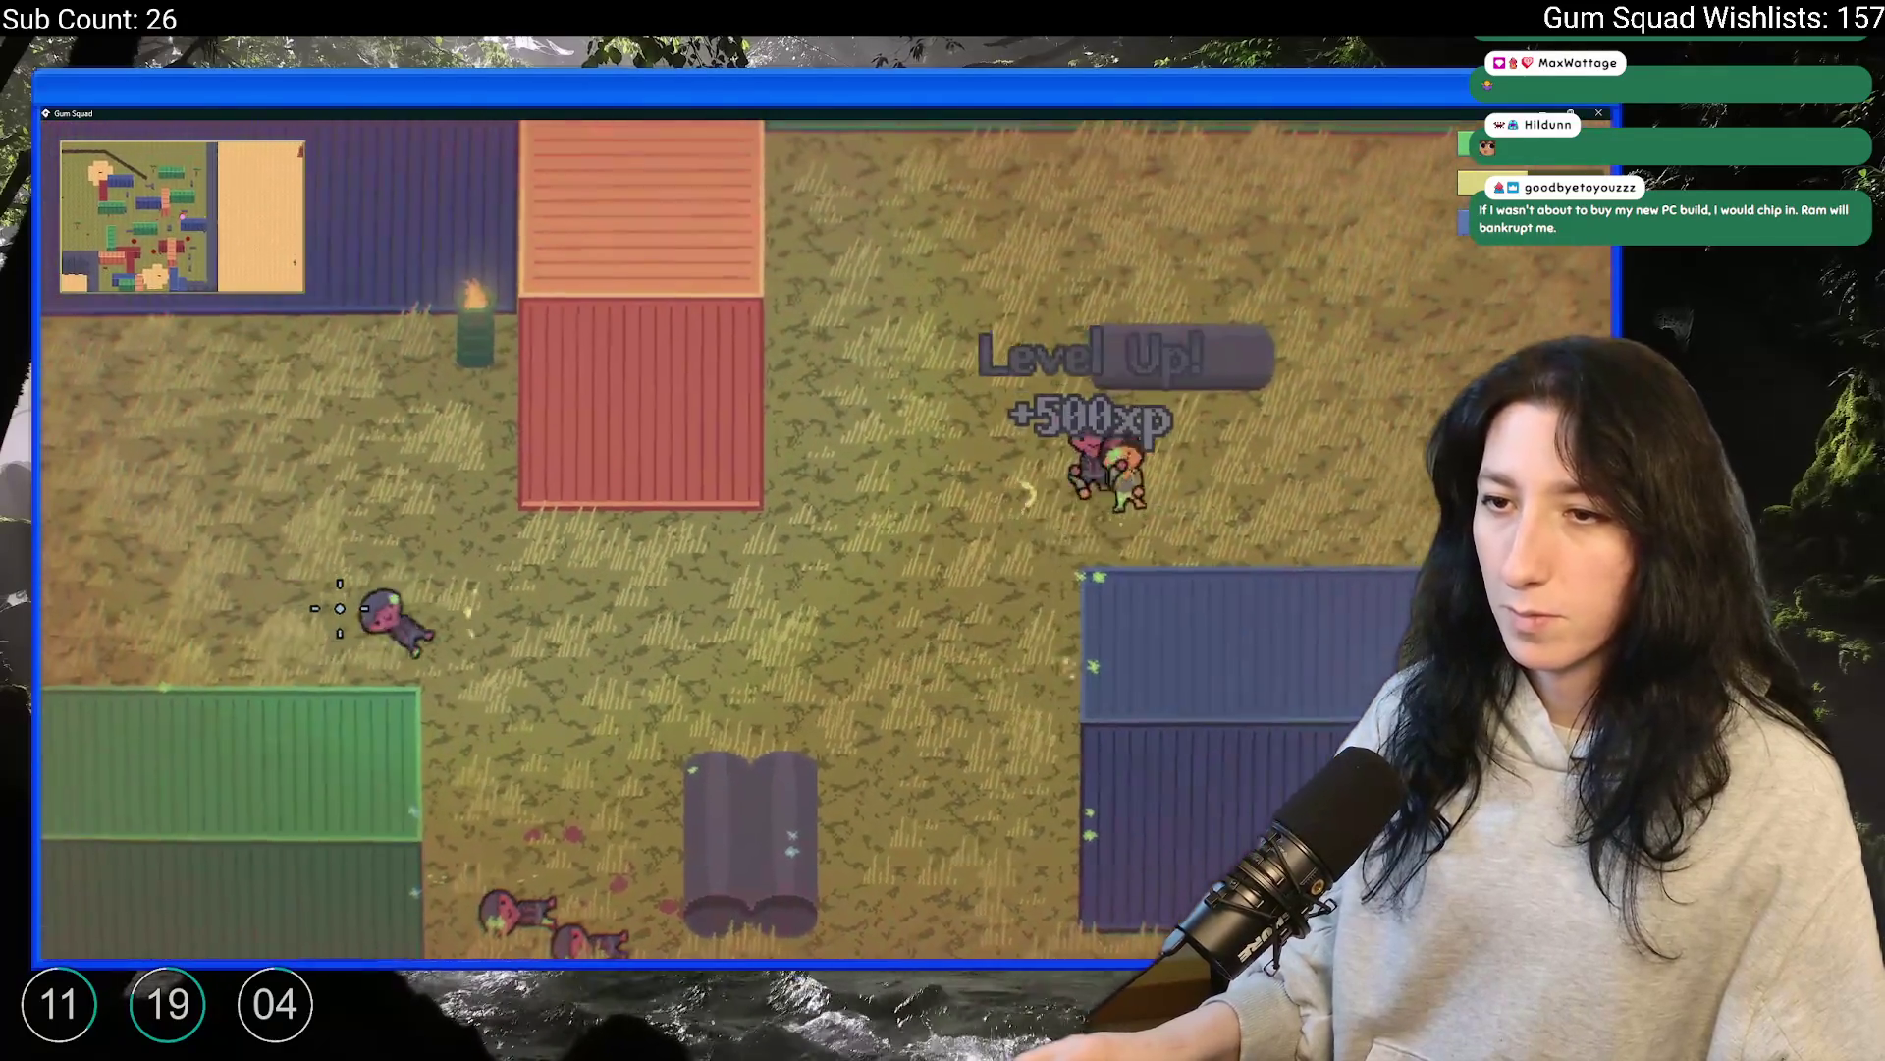
key(d)
key(w)
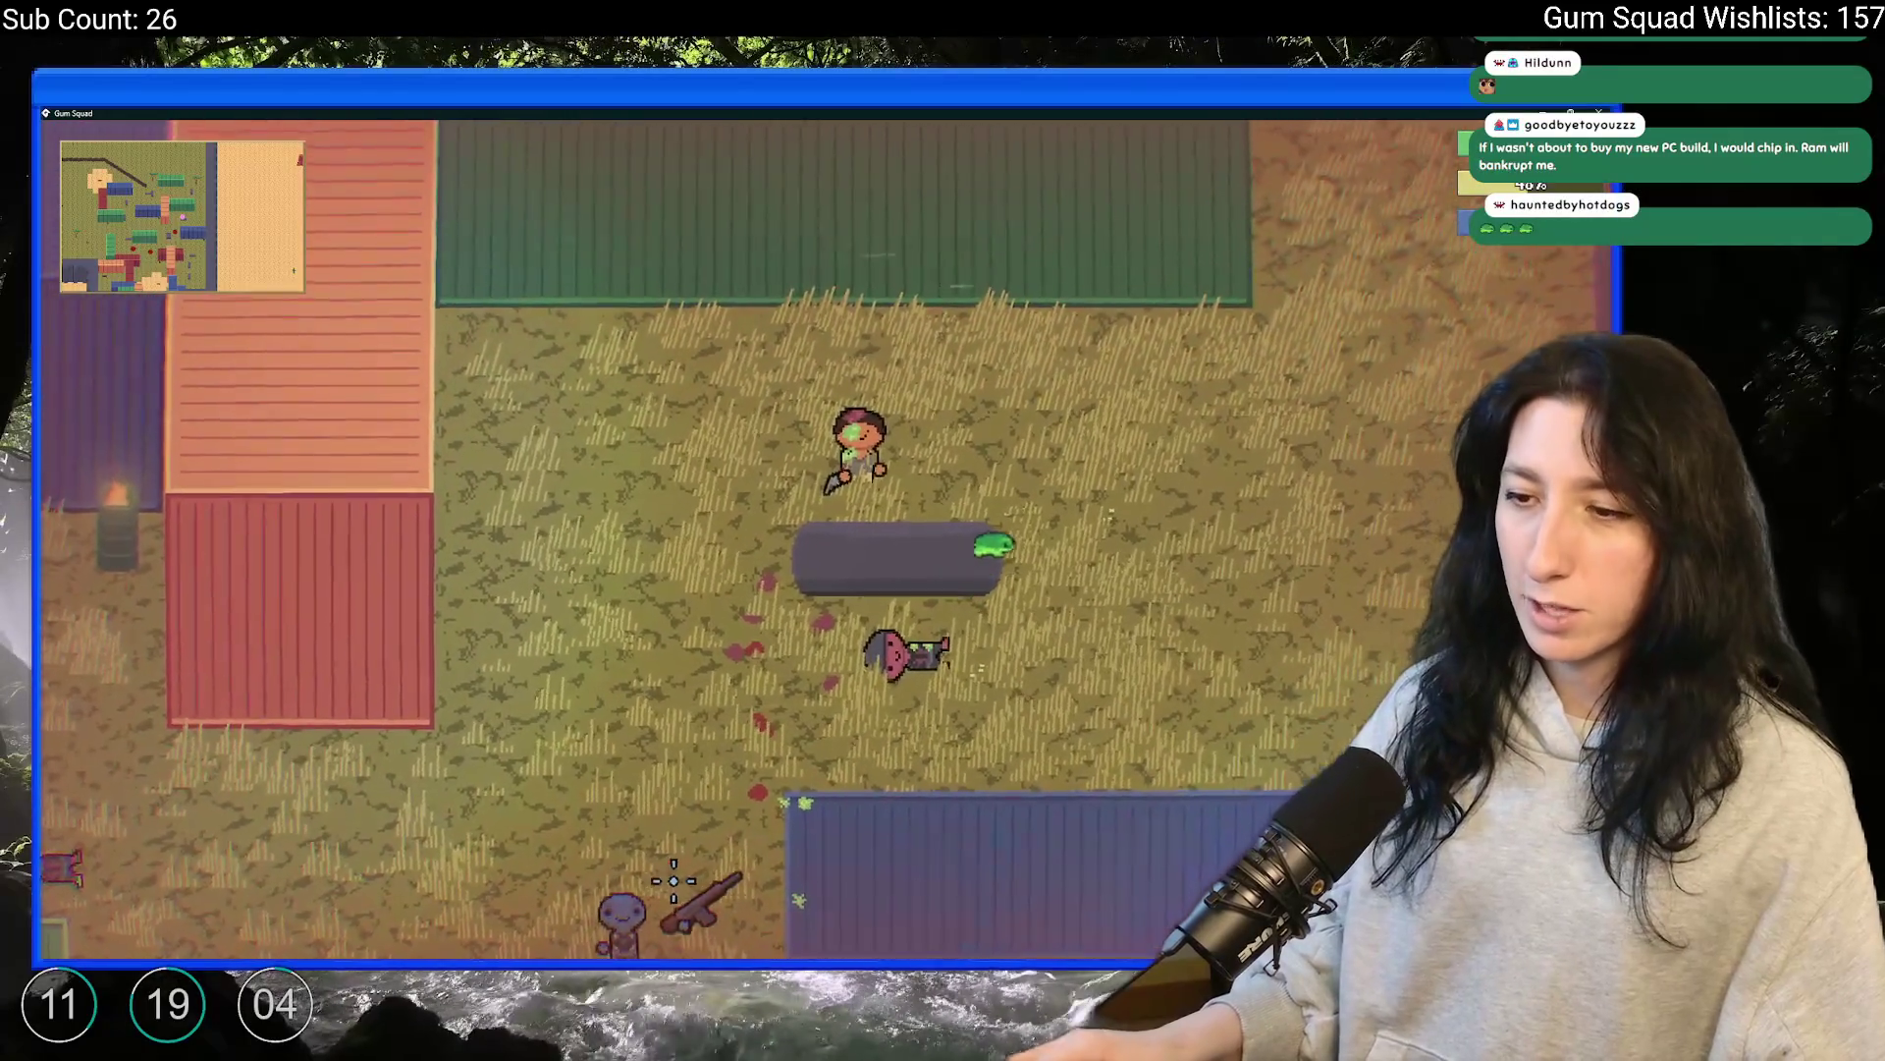
key(w)
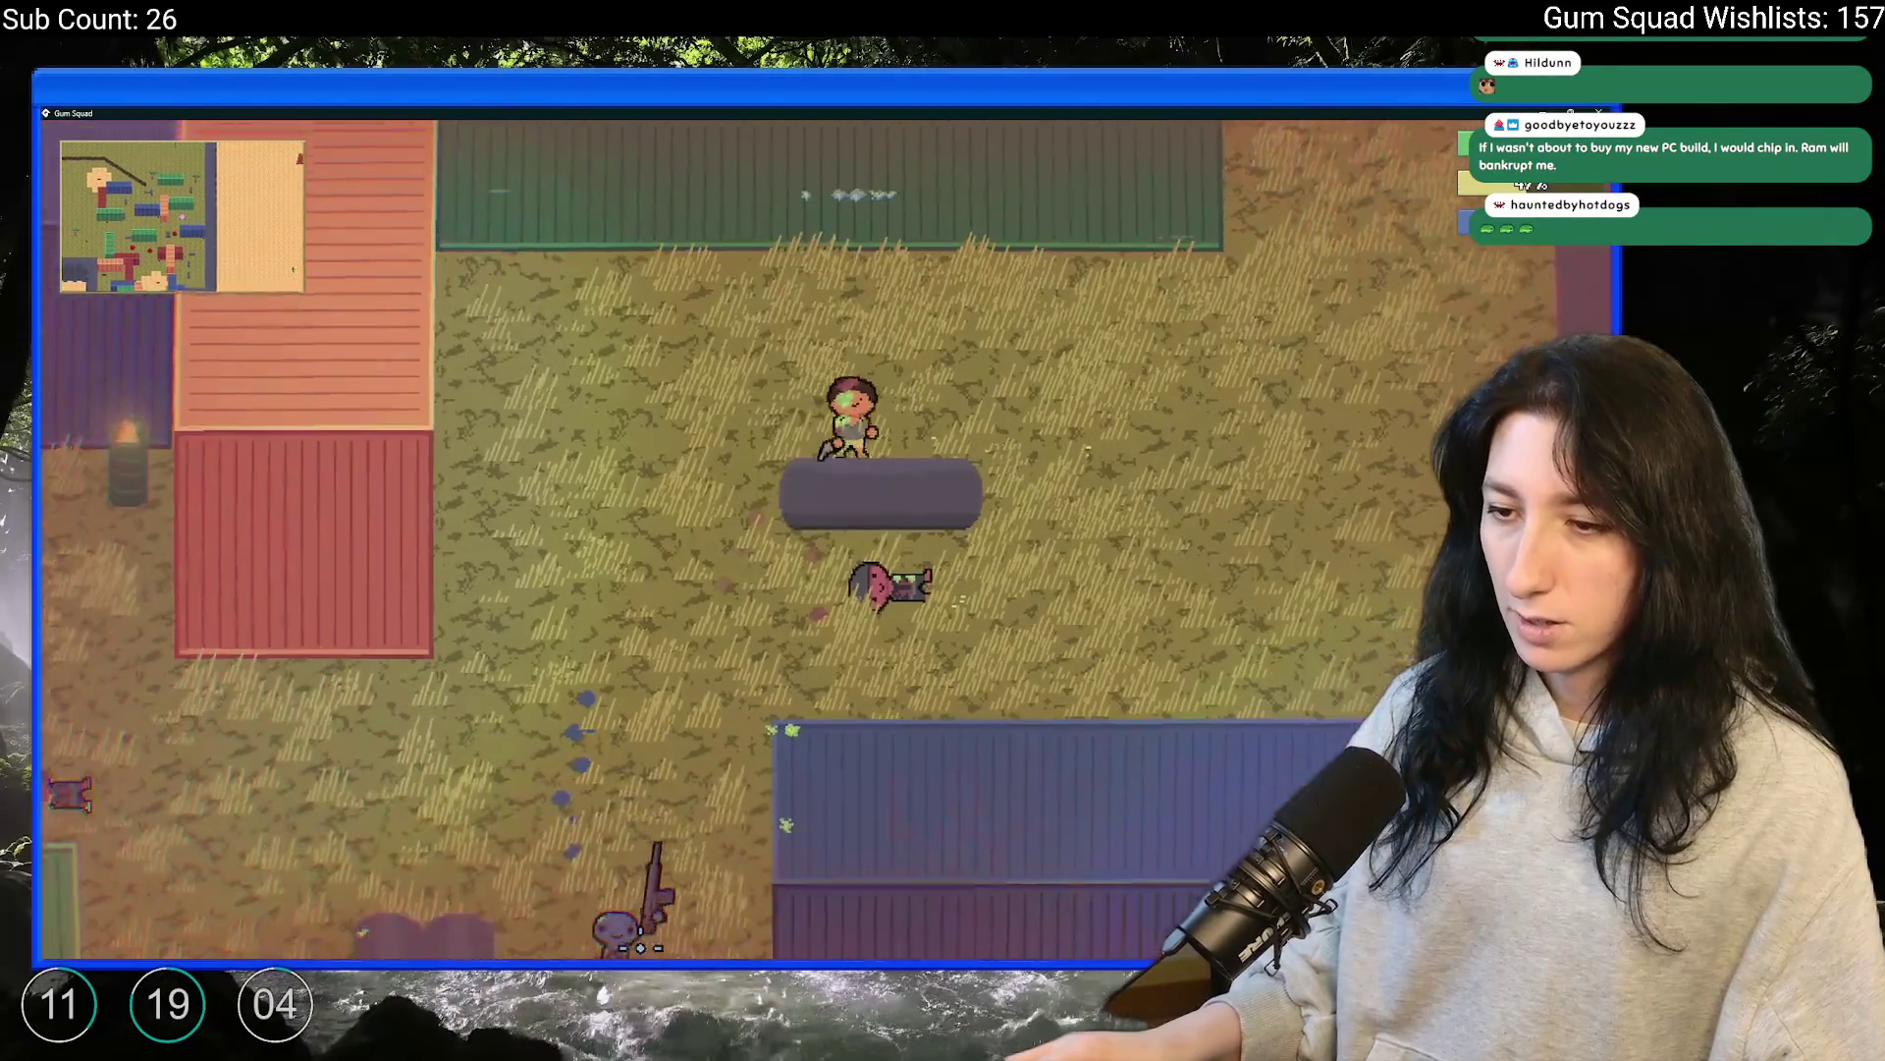
key(s)
key(a)
key(w)
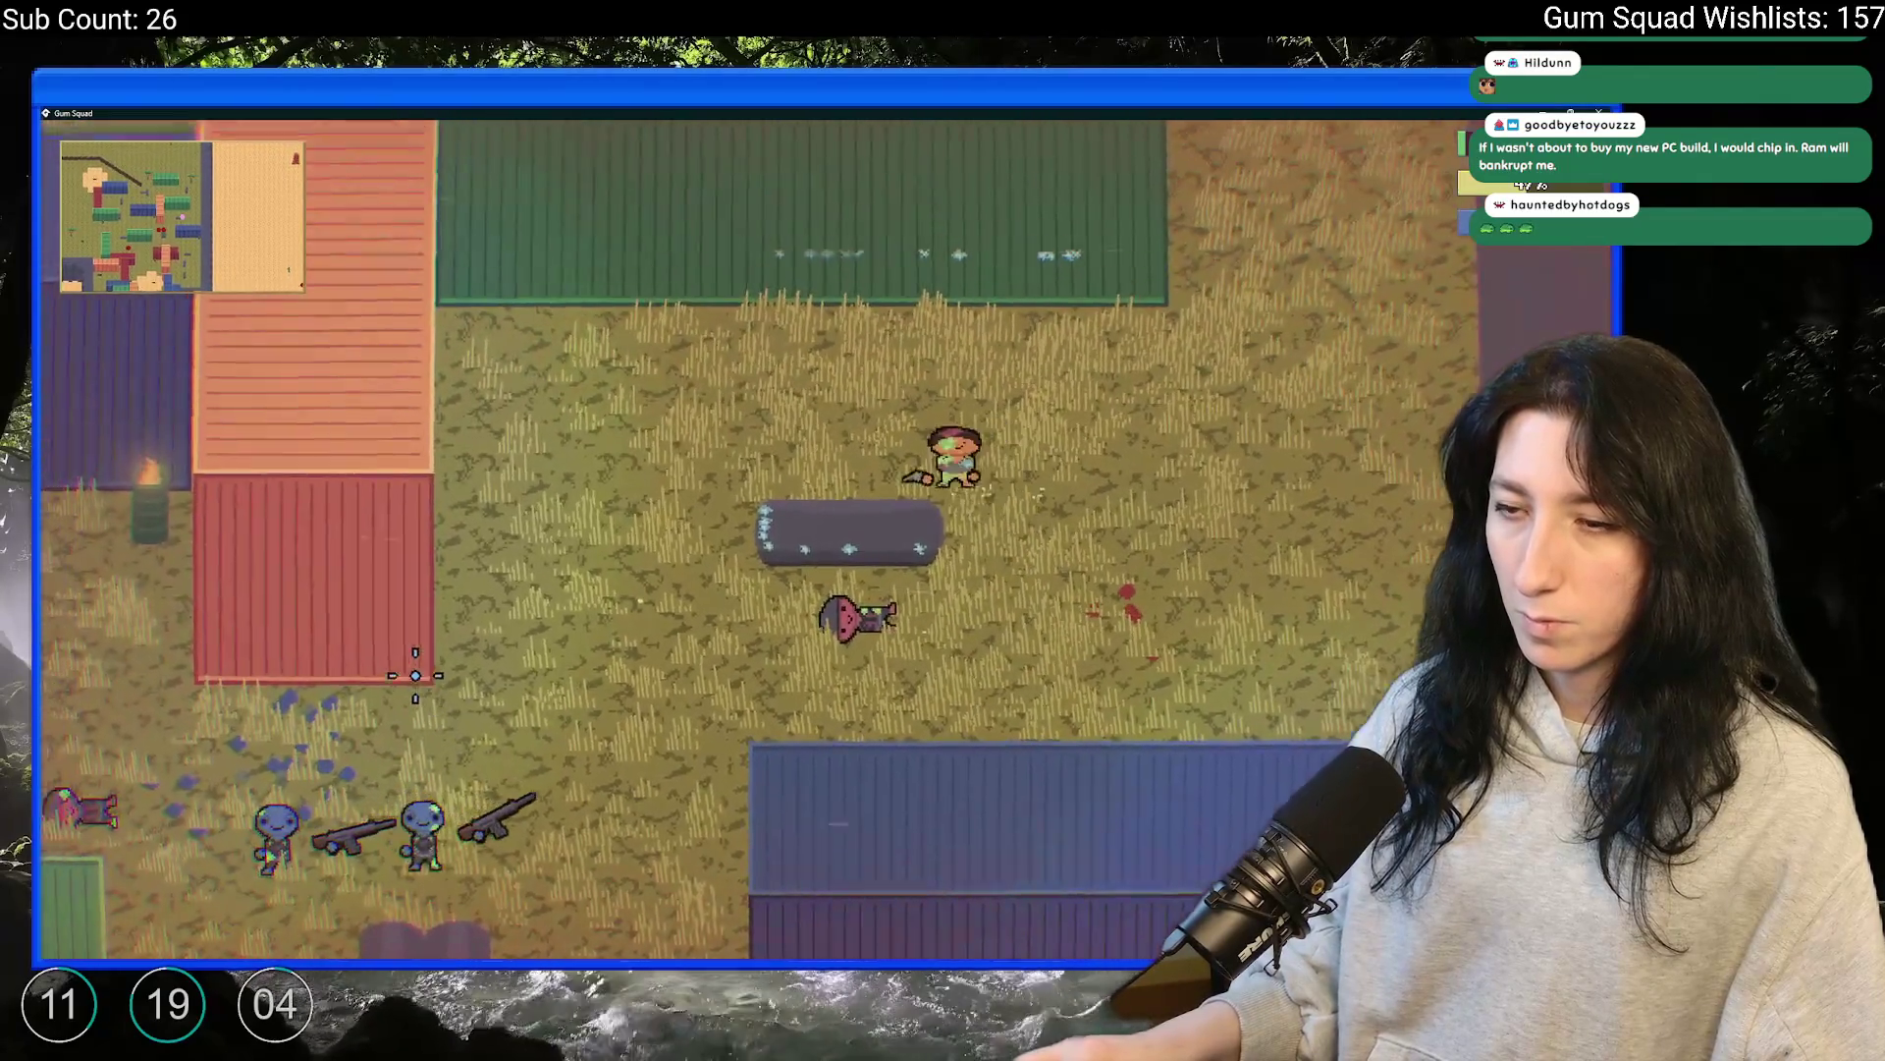
key(s)
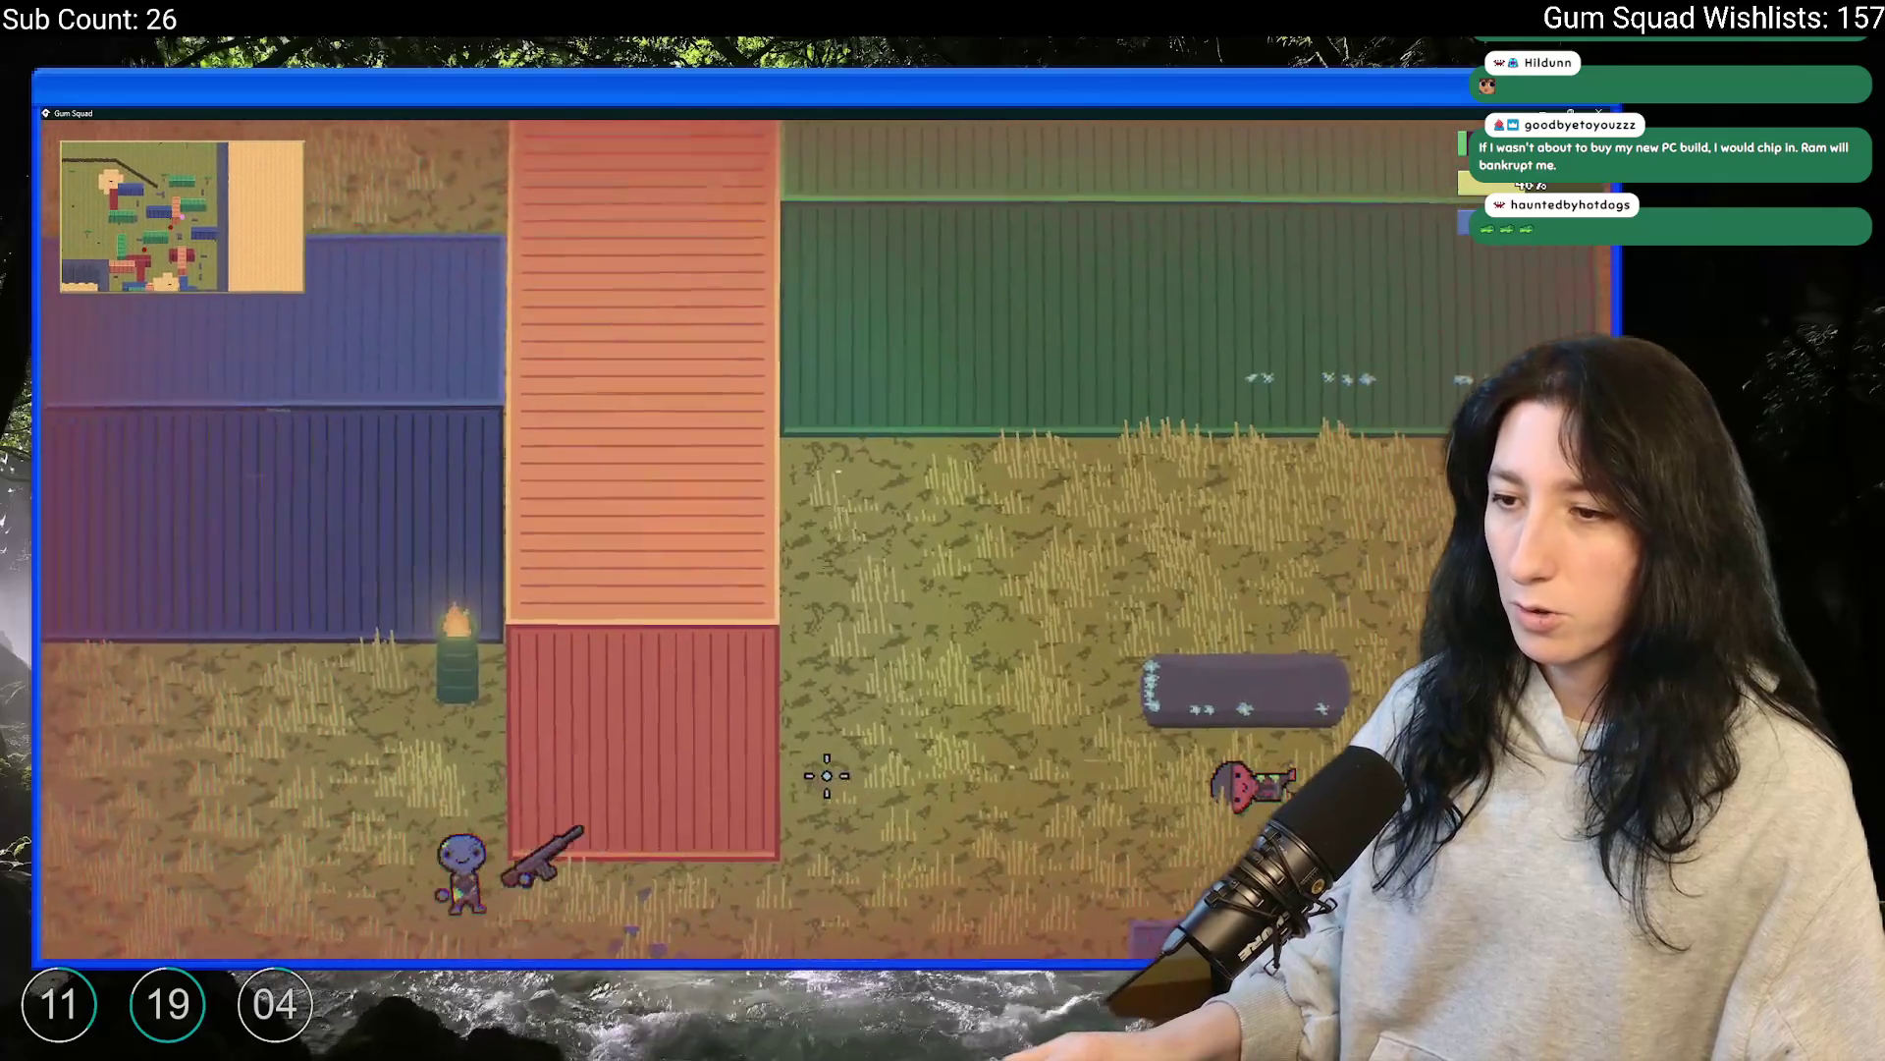
key(s)
key(d)
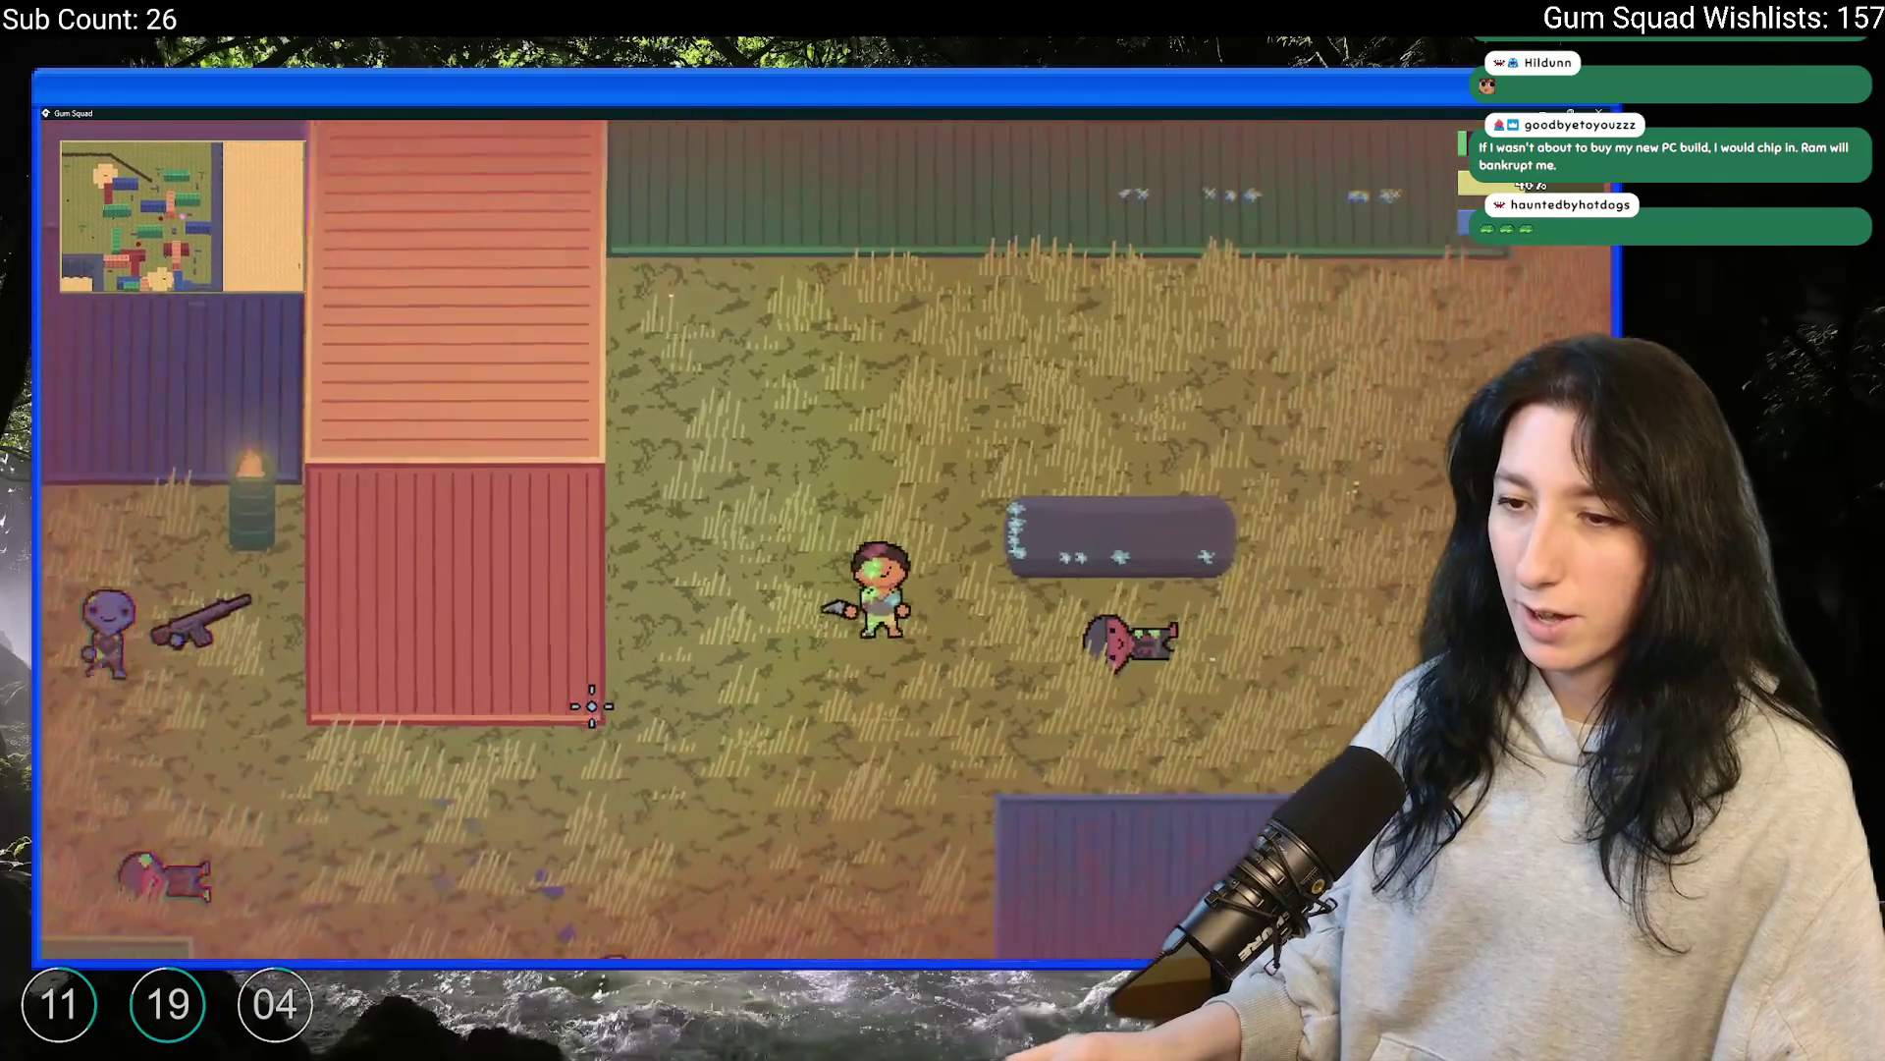
key(d)
key(w)
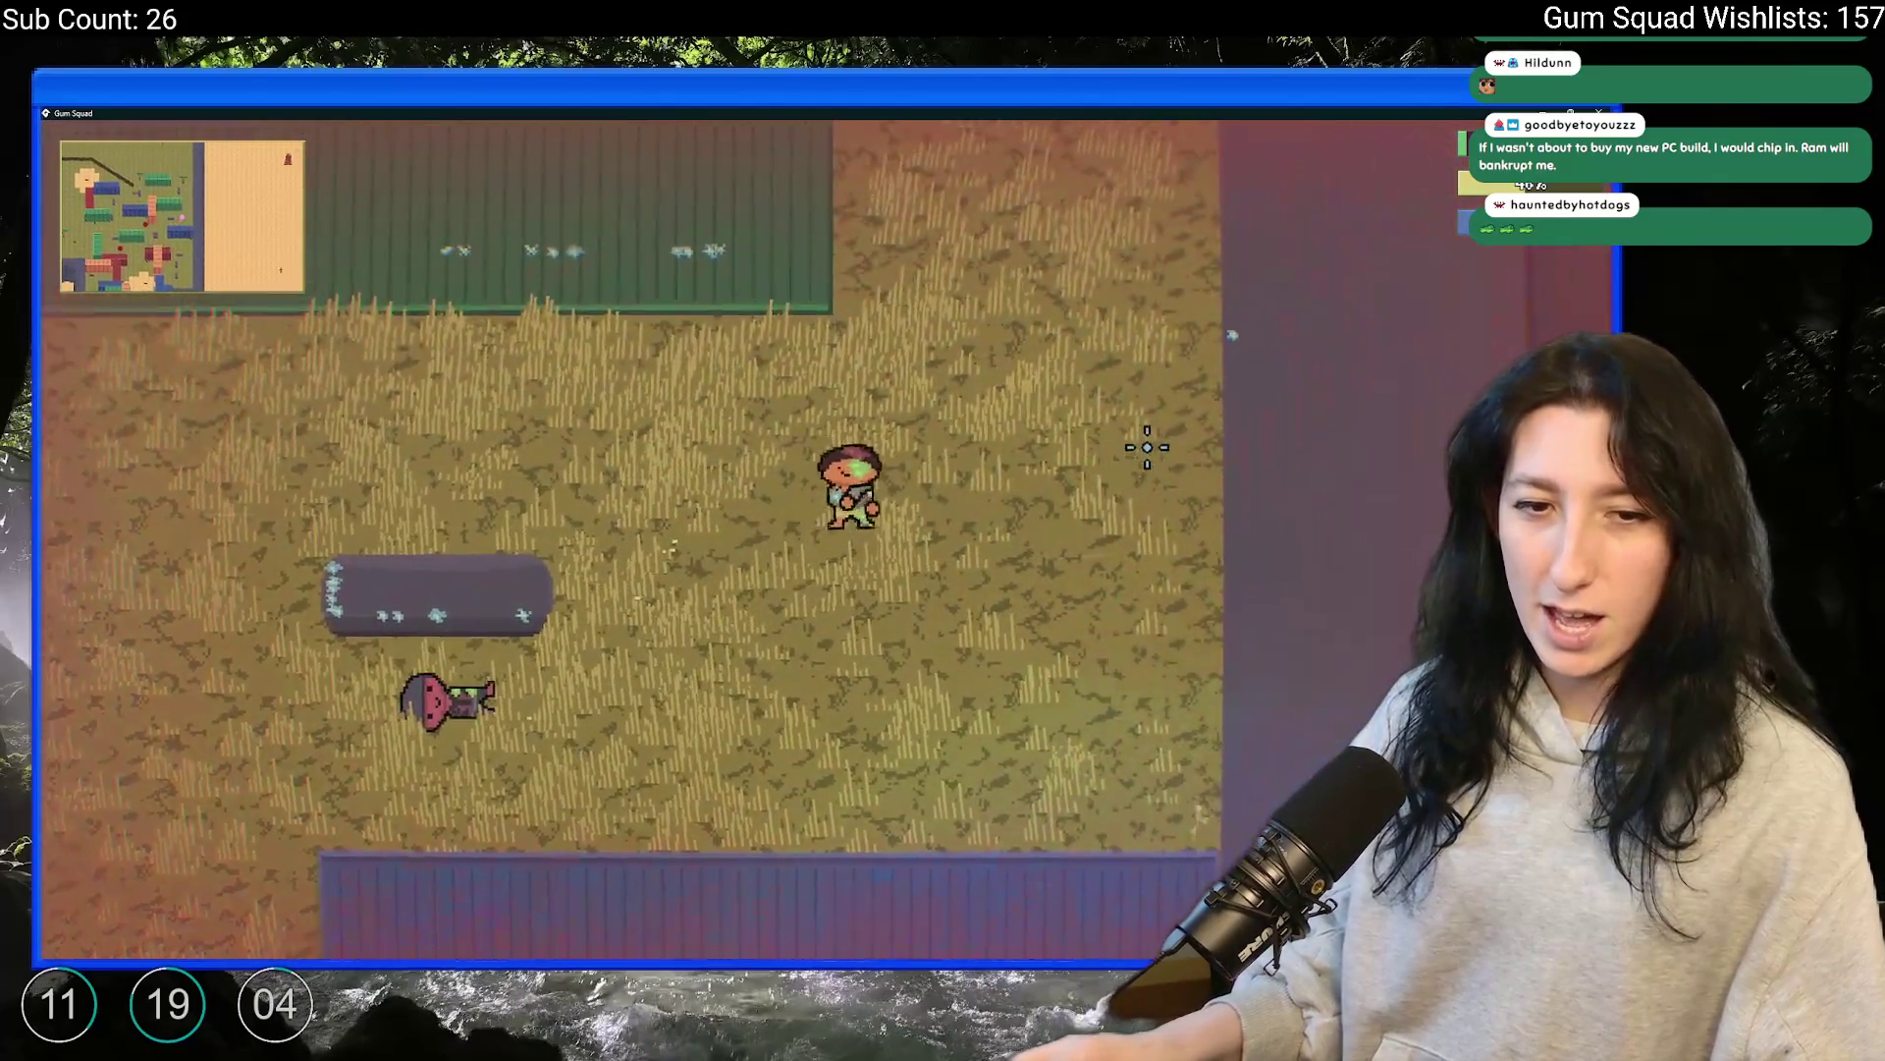
key(w)
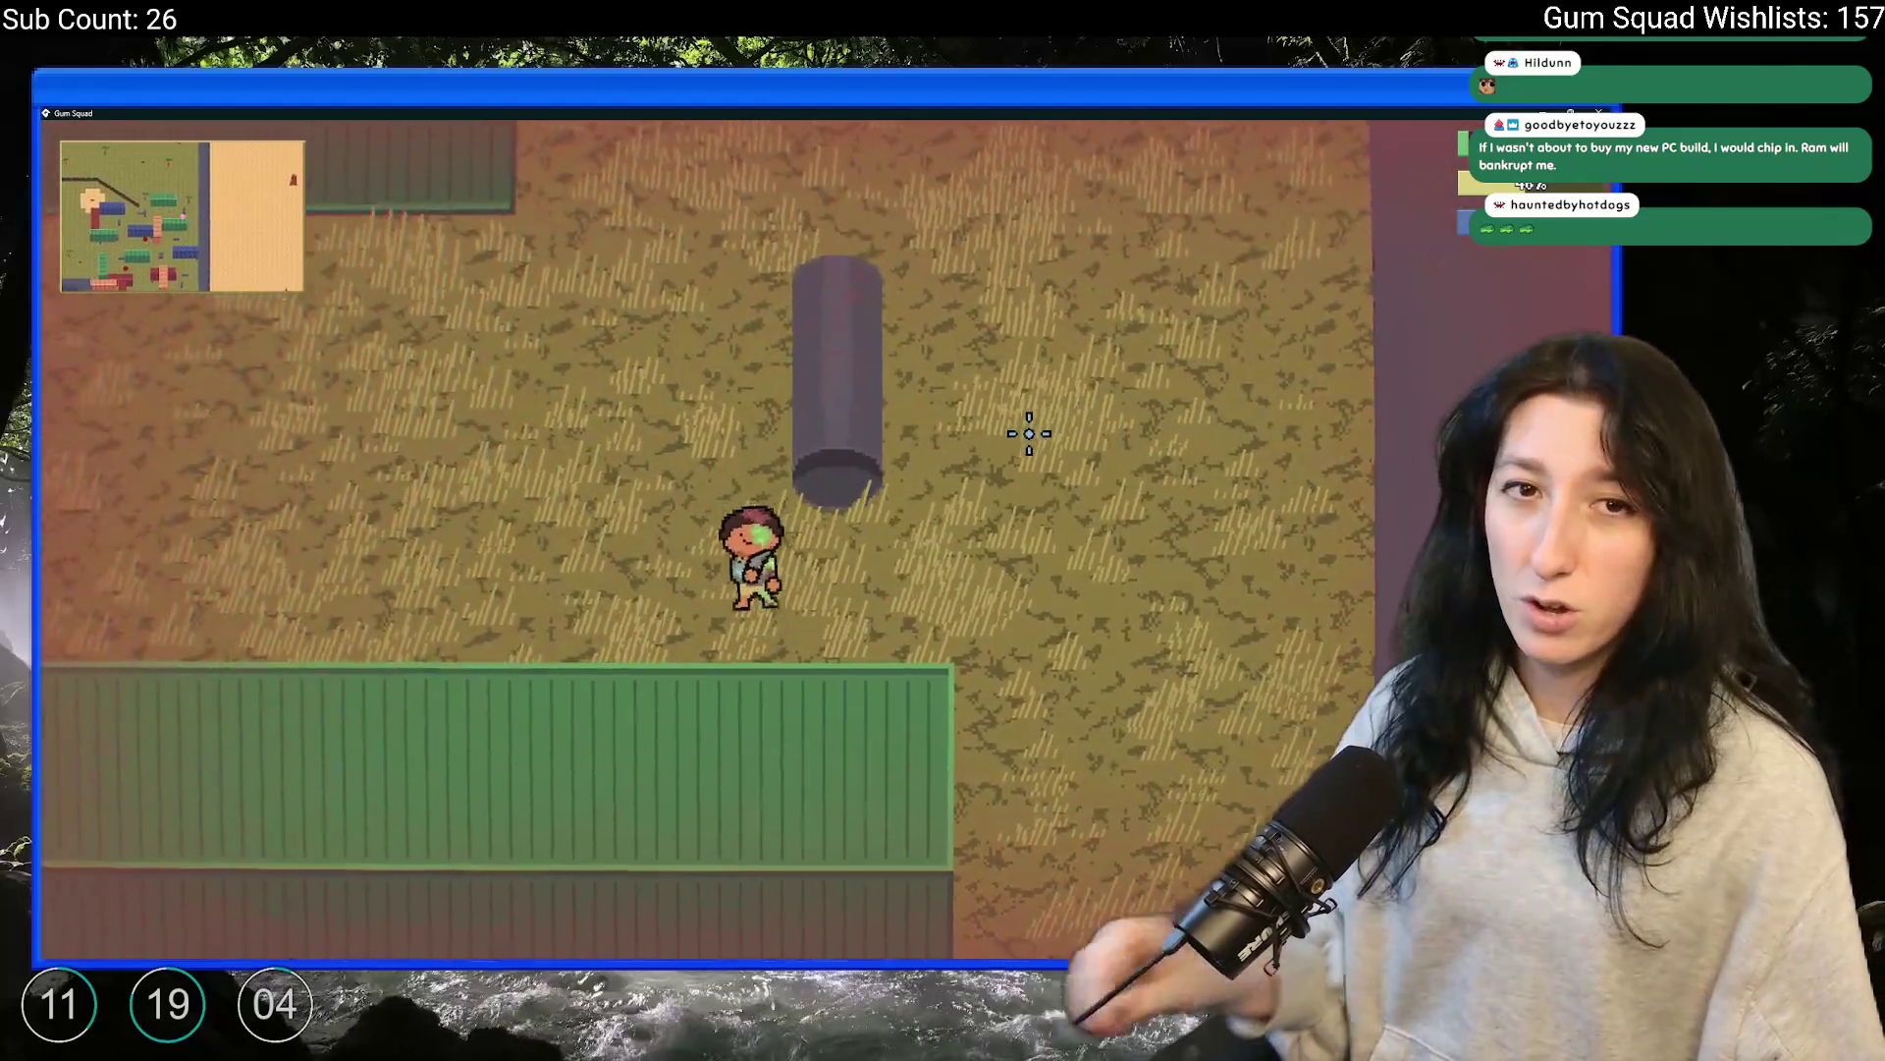
key(a)
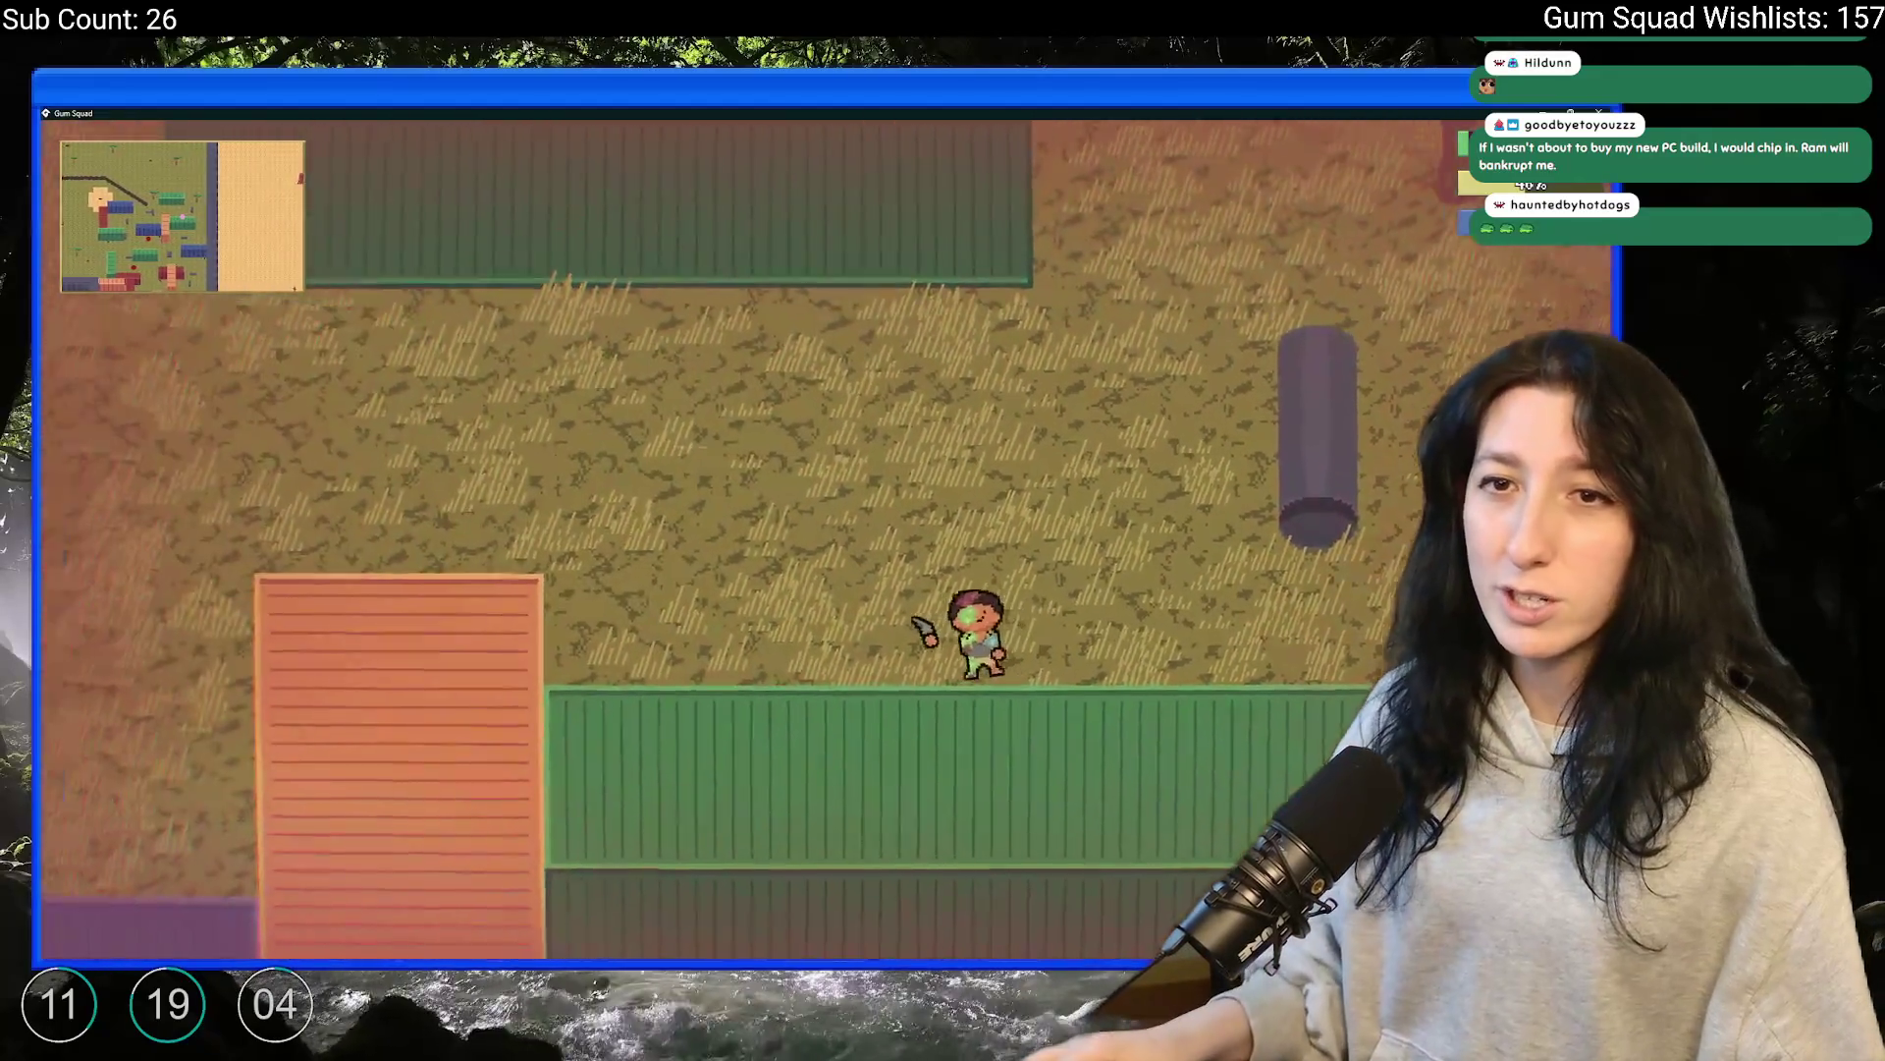
Pause the game and choose 'Save and quit' to return to the main menu
key(w)
key(Escape)
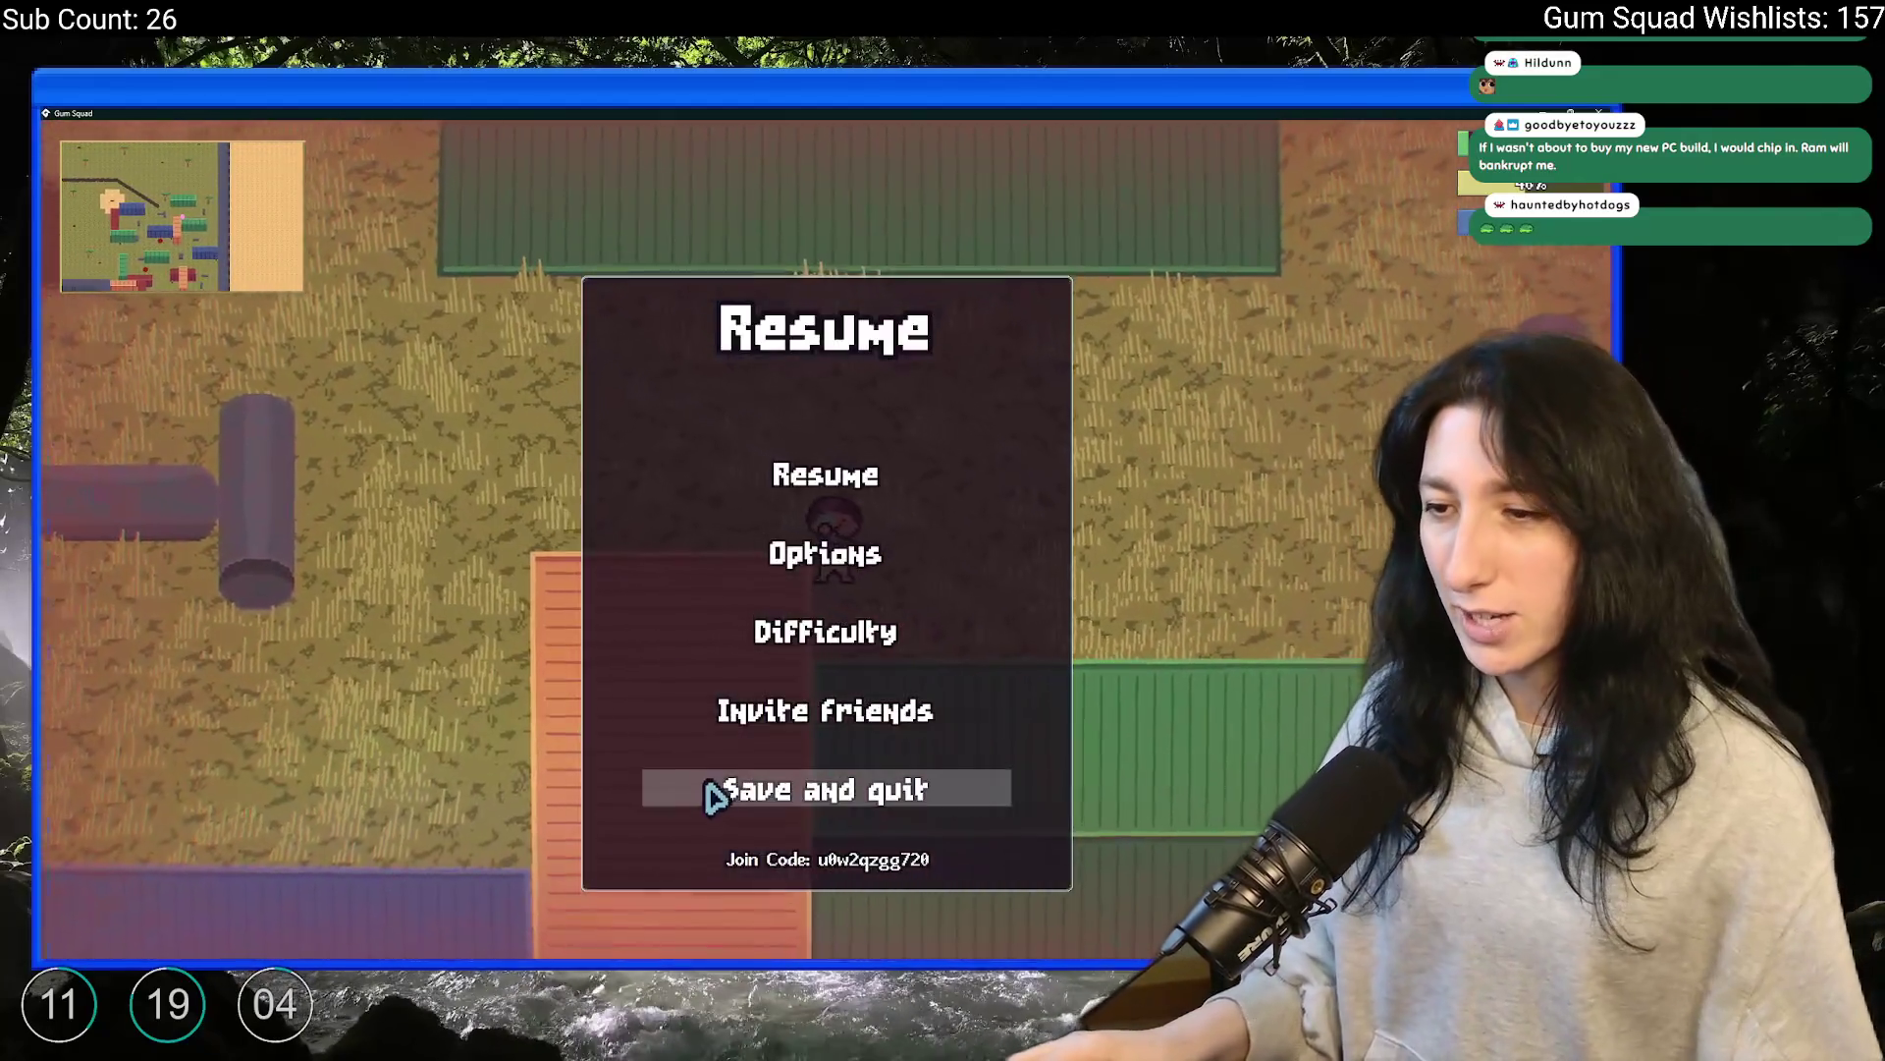
click(715, 792)
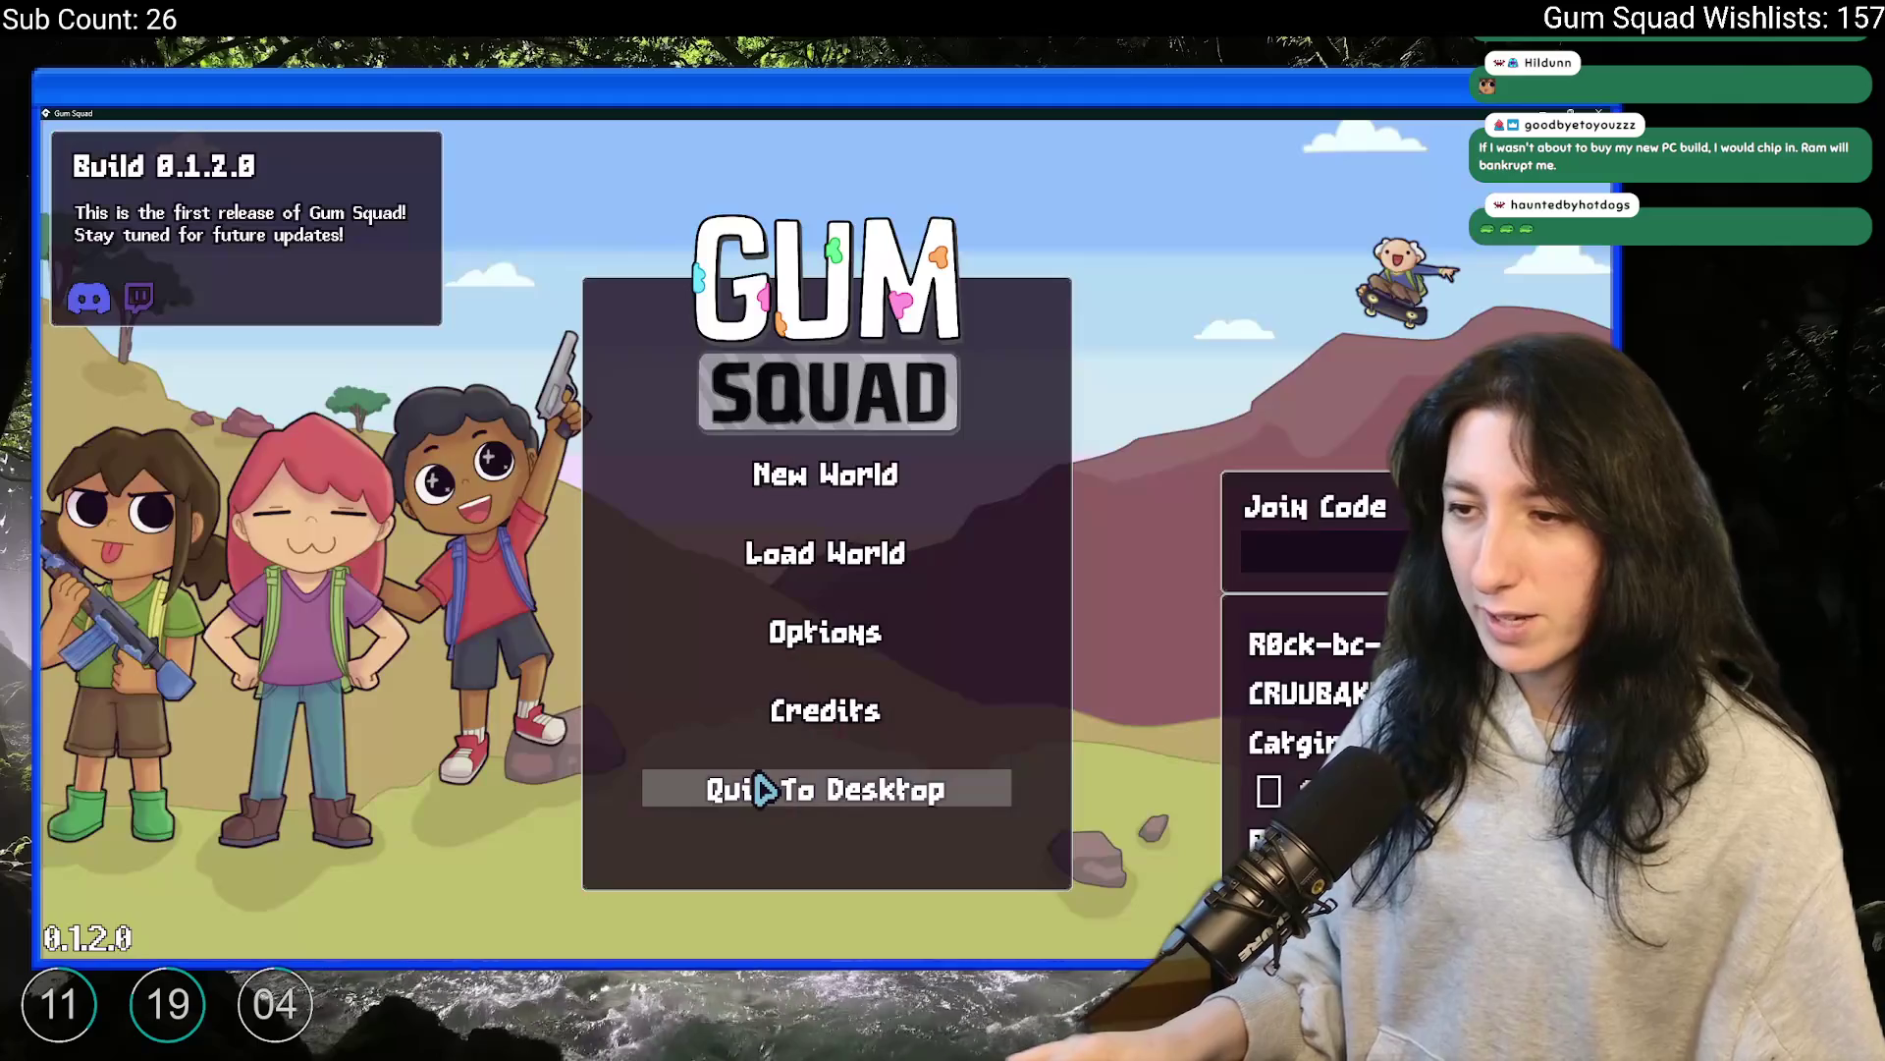
Quit Gum Squad to the desktop, then switch to the Twitch browser window
click(783, 786)
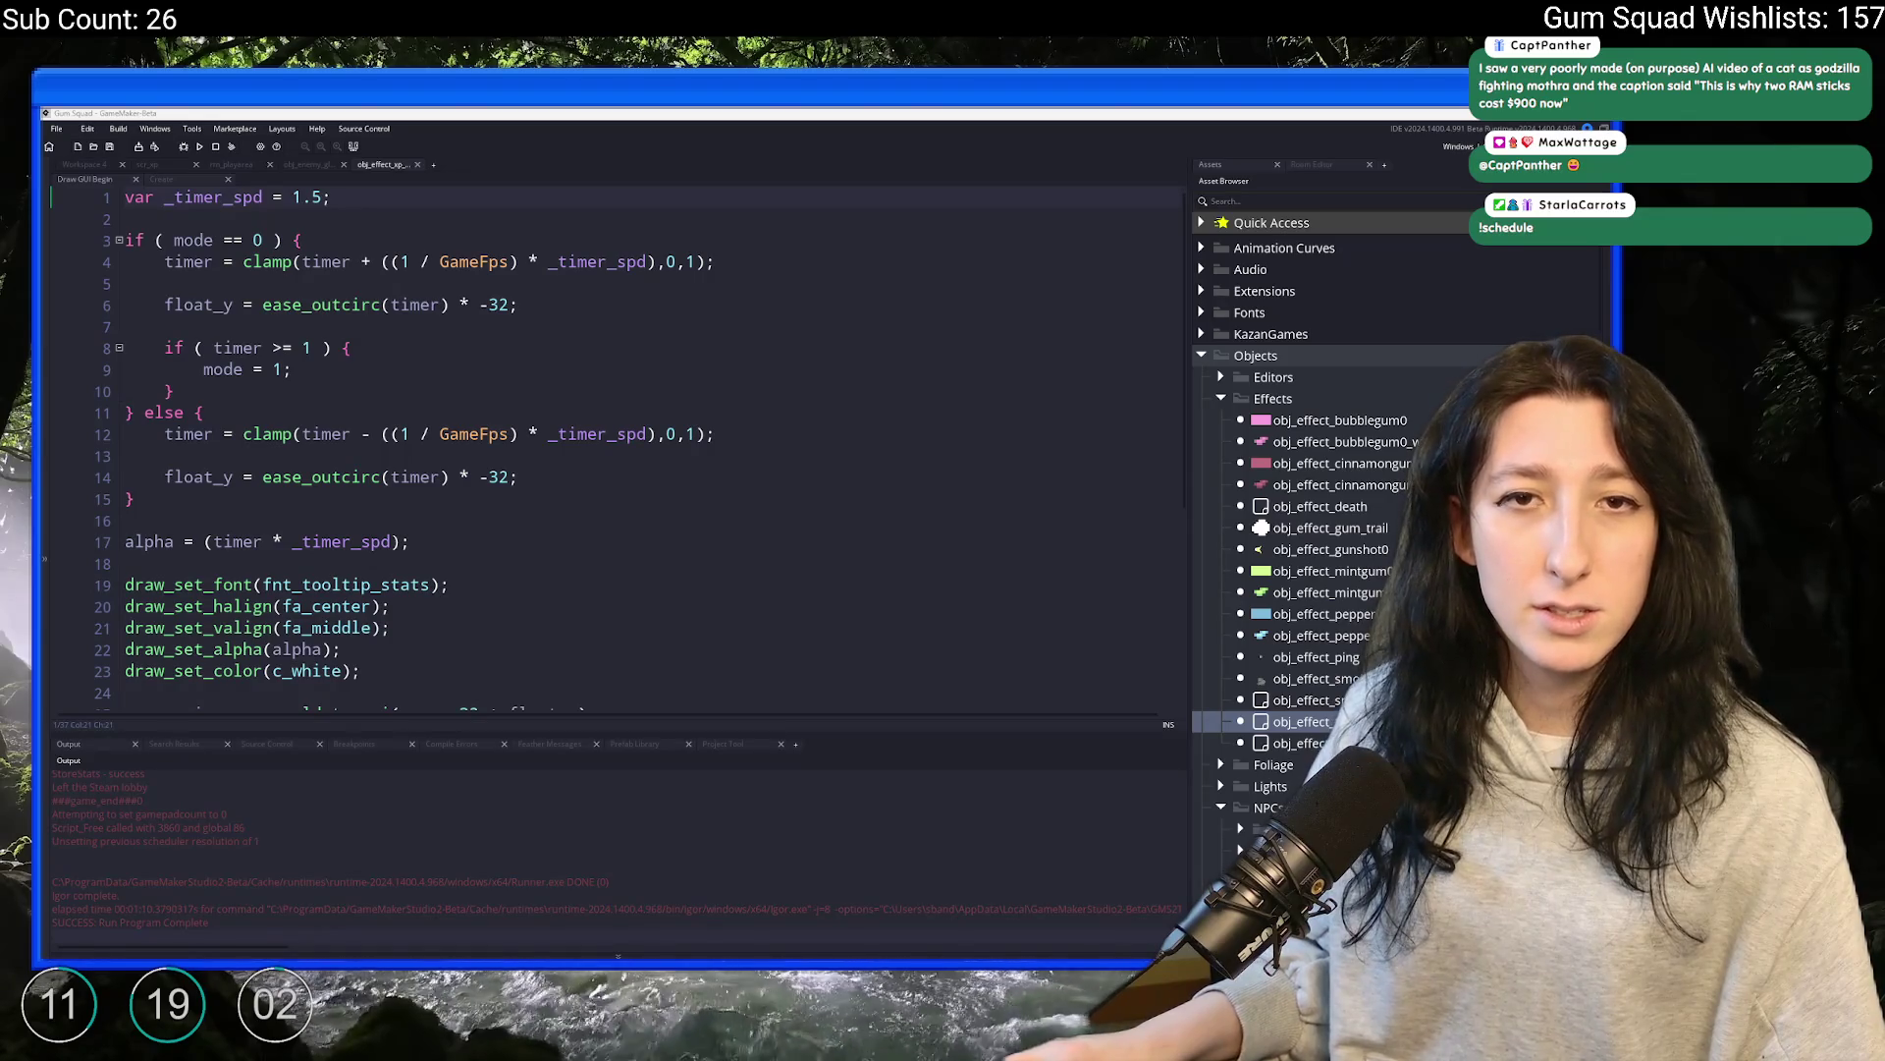
key(alt+Tab)
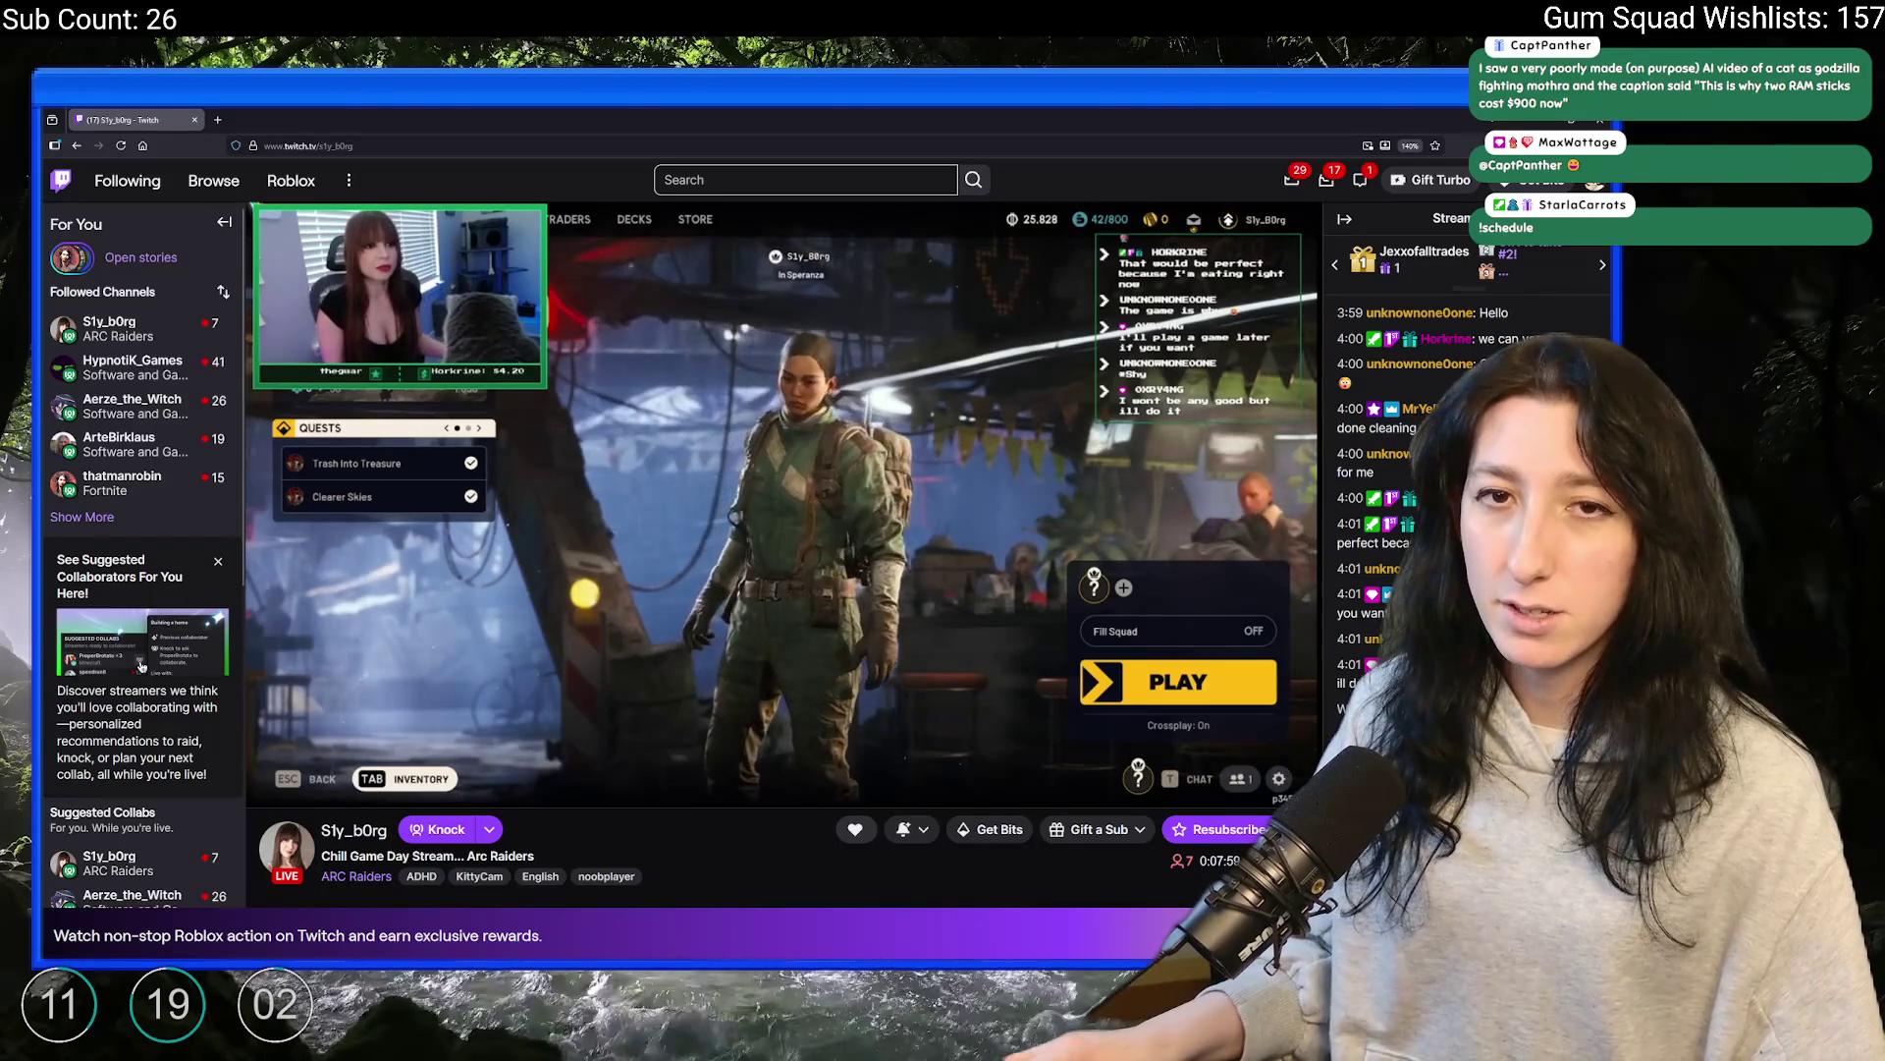
Expand the Followed Channels list and open a followed game developer's live stream
mouse_move(547, 372)
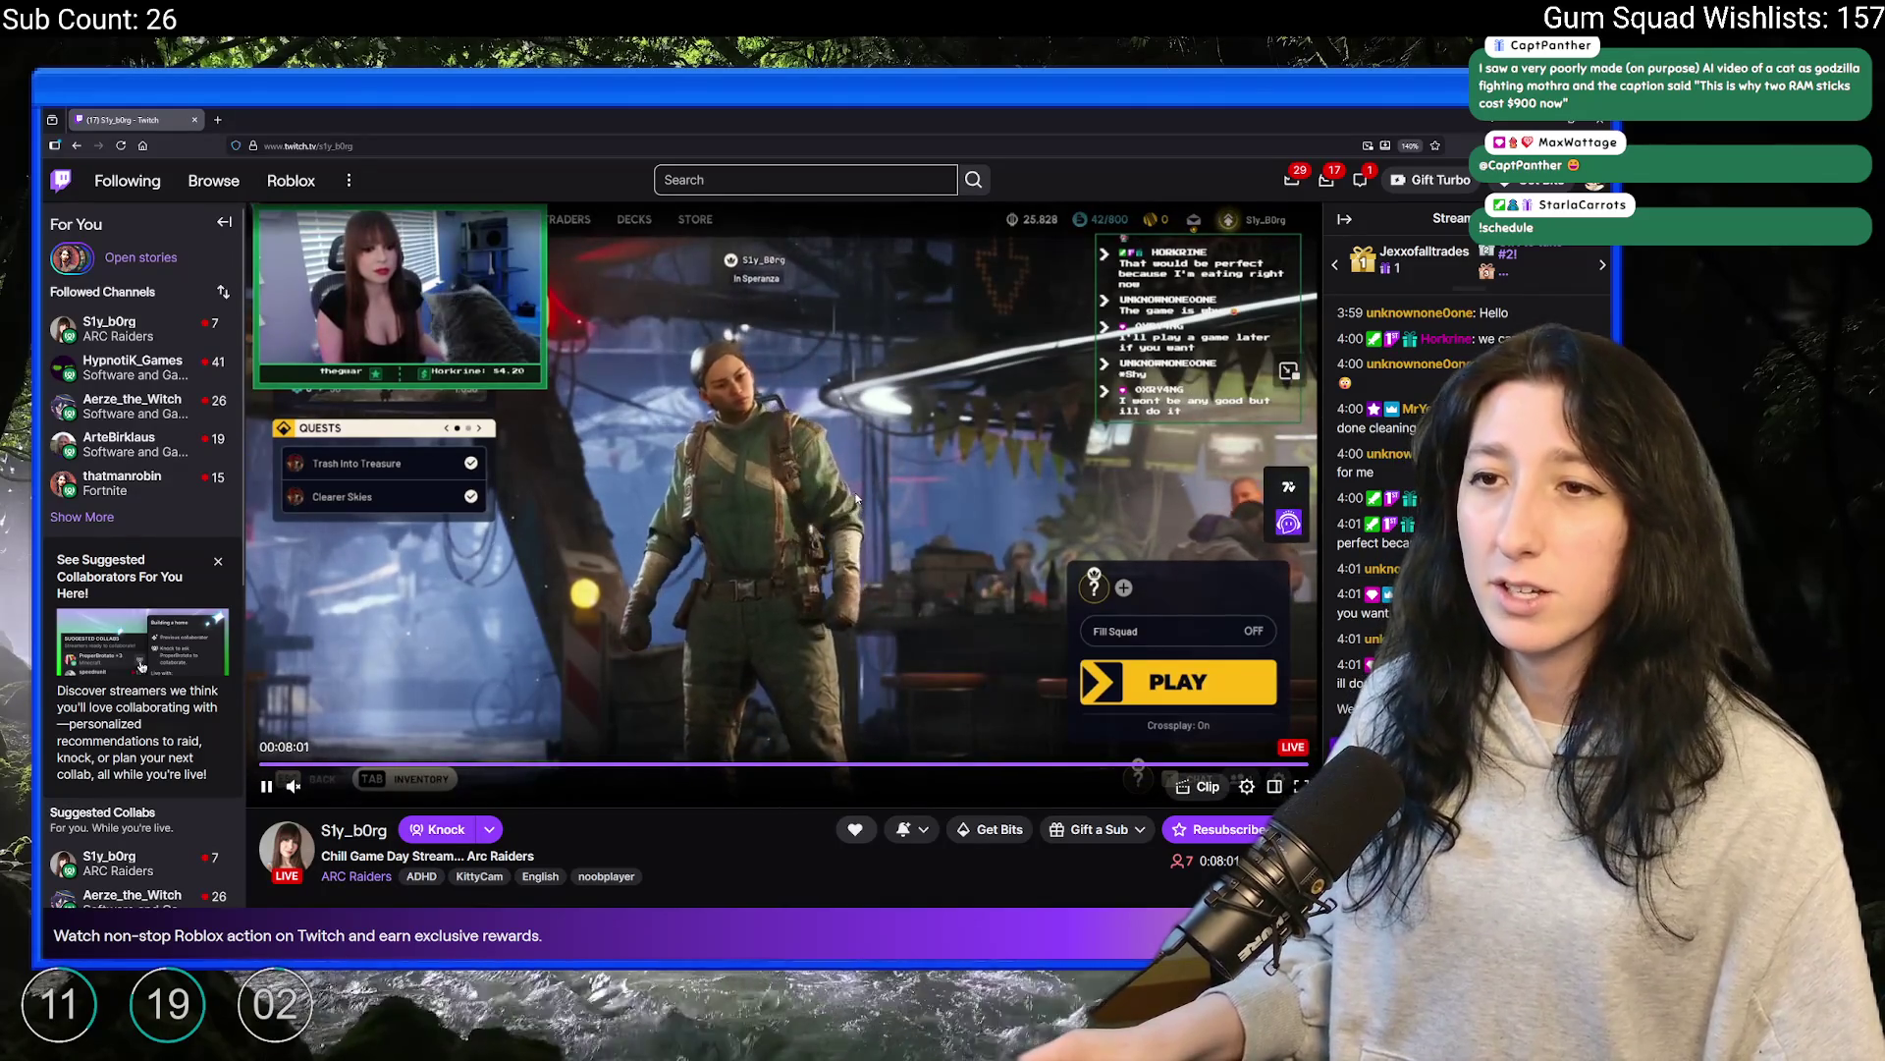
click(84, 518)
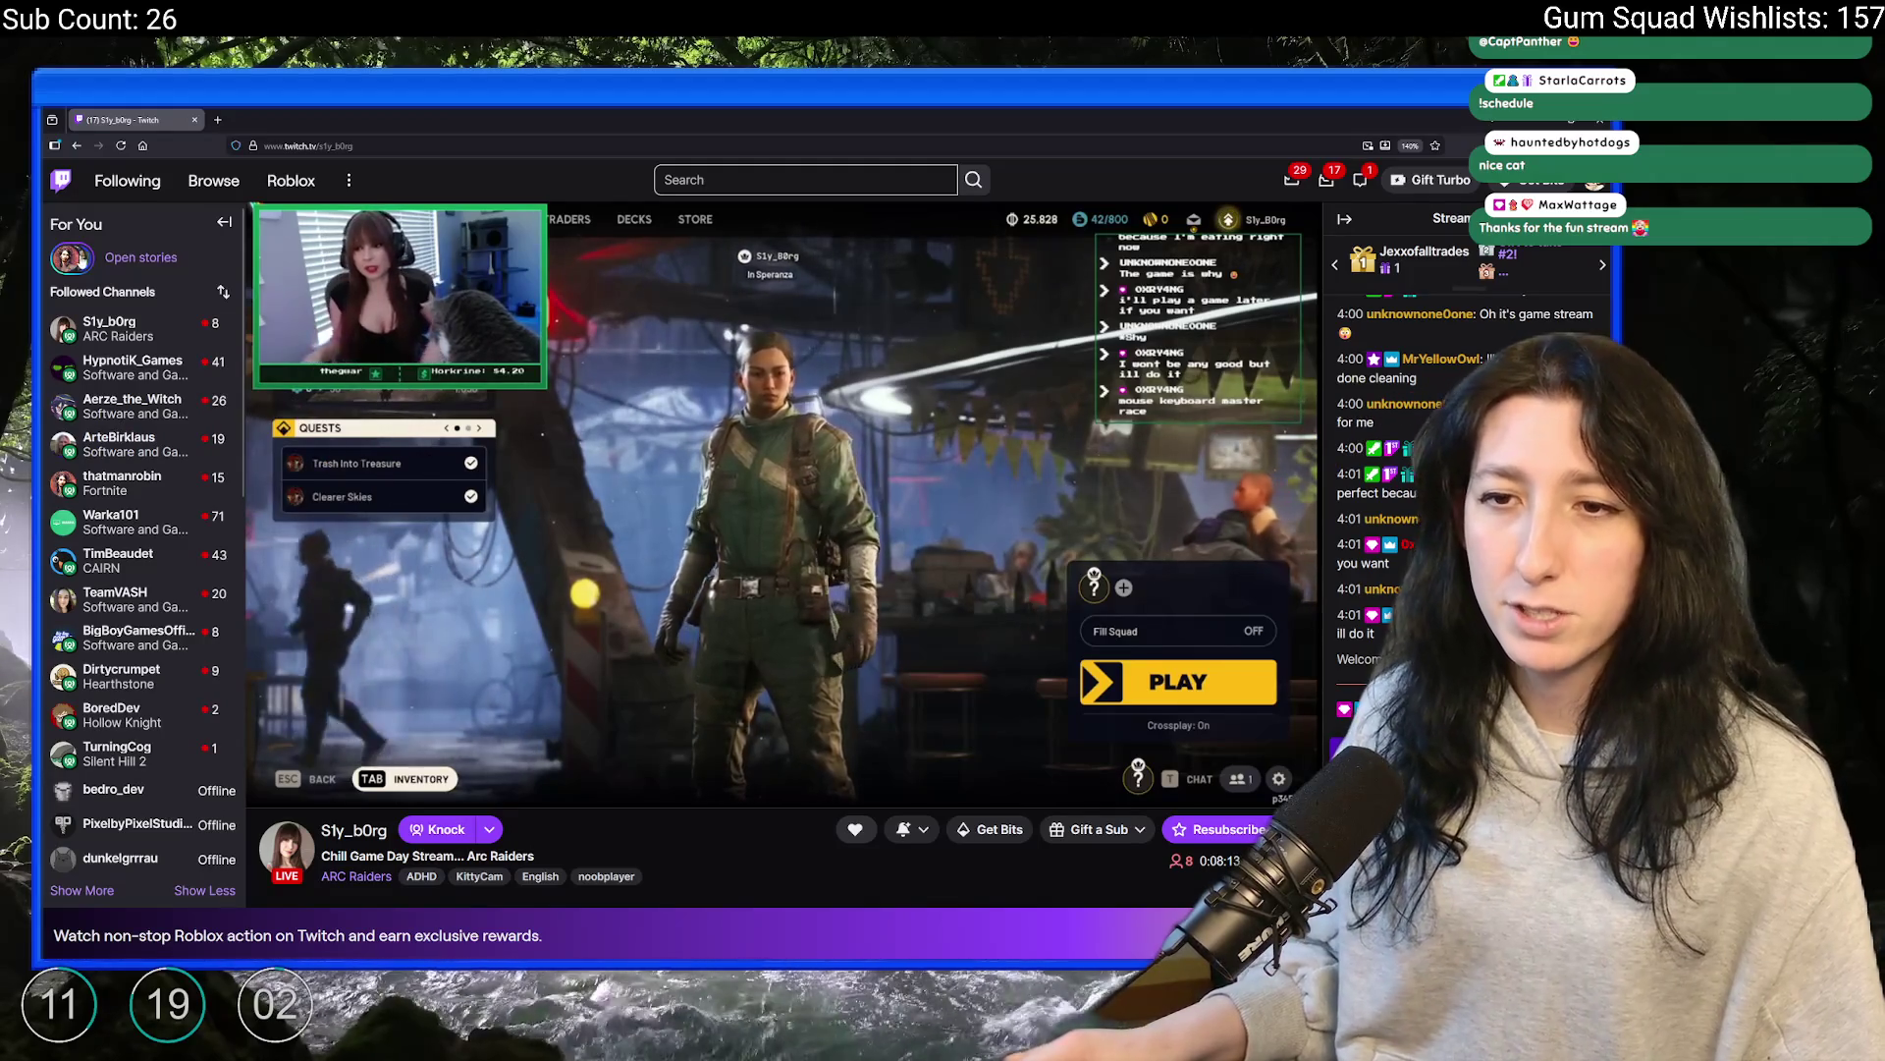
click(107, 535)
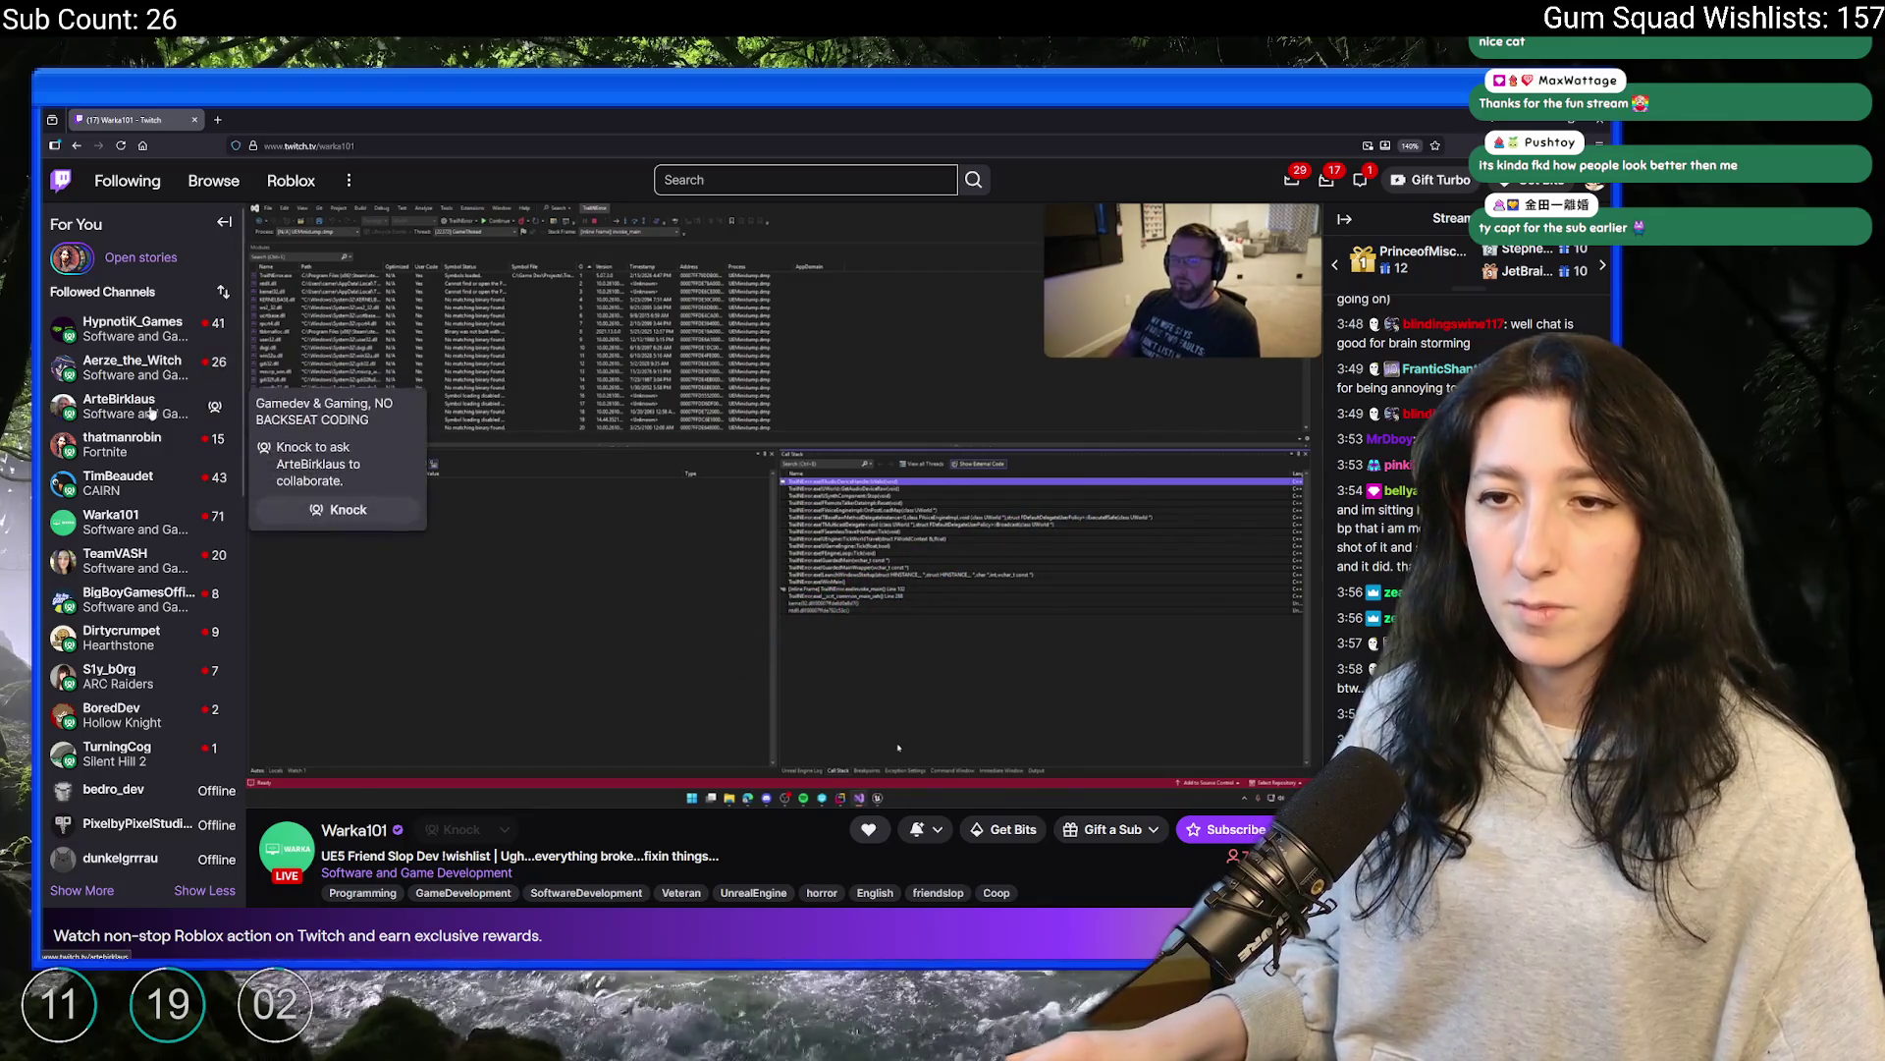
Browse two more followed developers' streams, then go to the Software and Game Development category
click(150, 483)
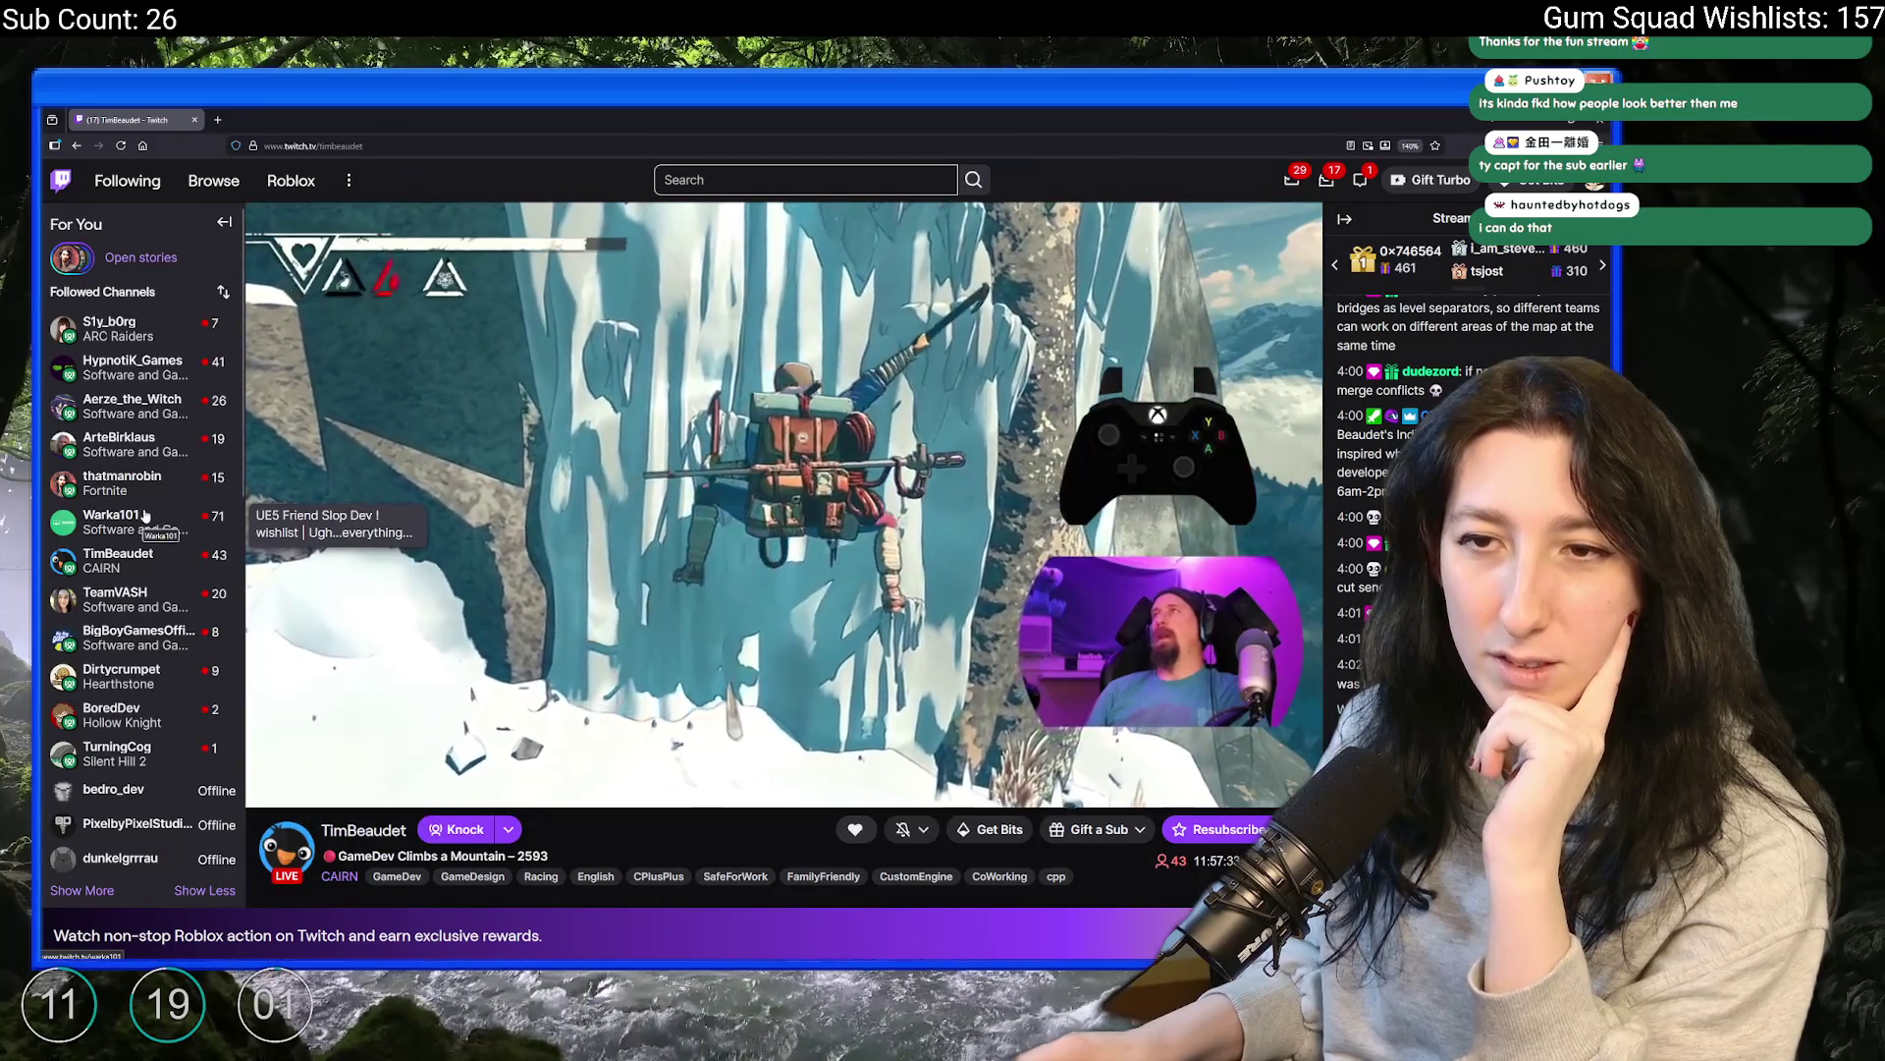
click(170, 378)
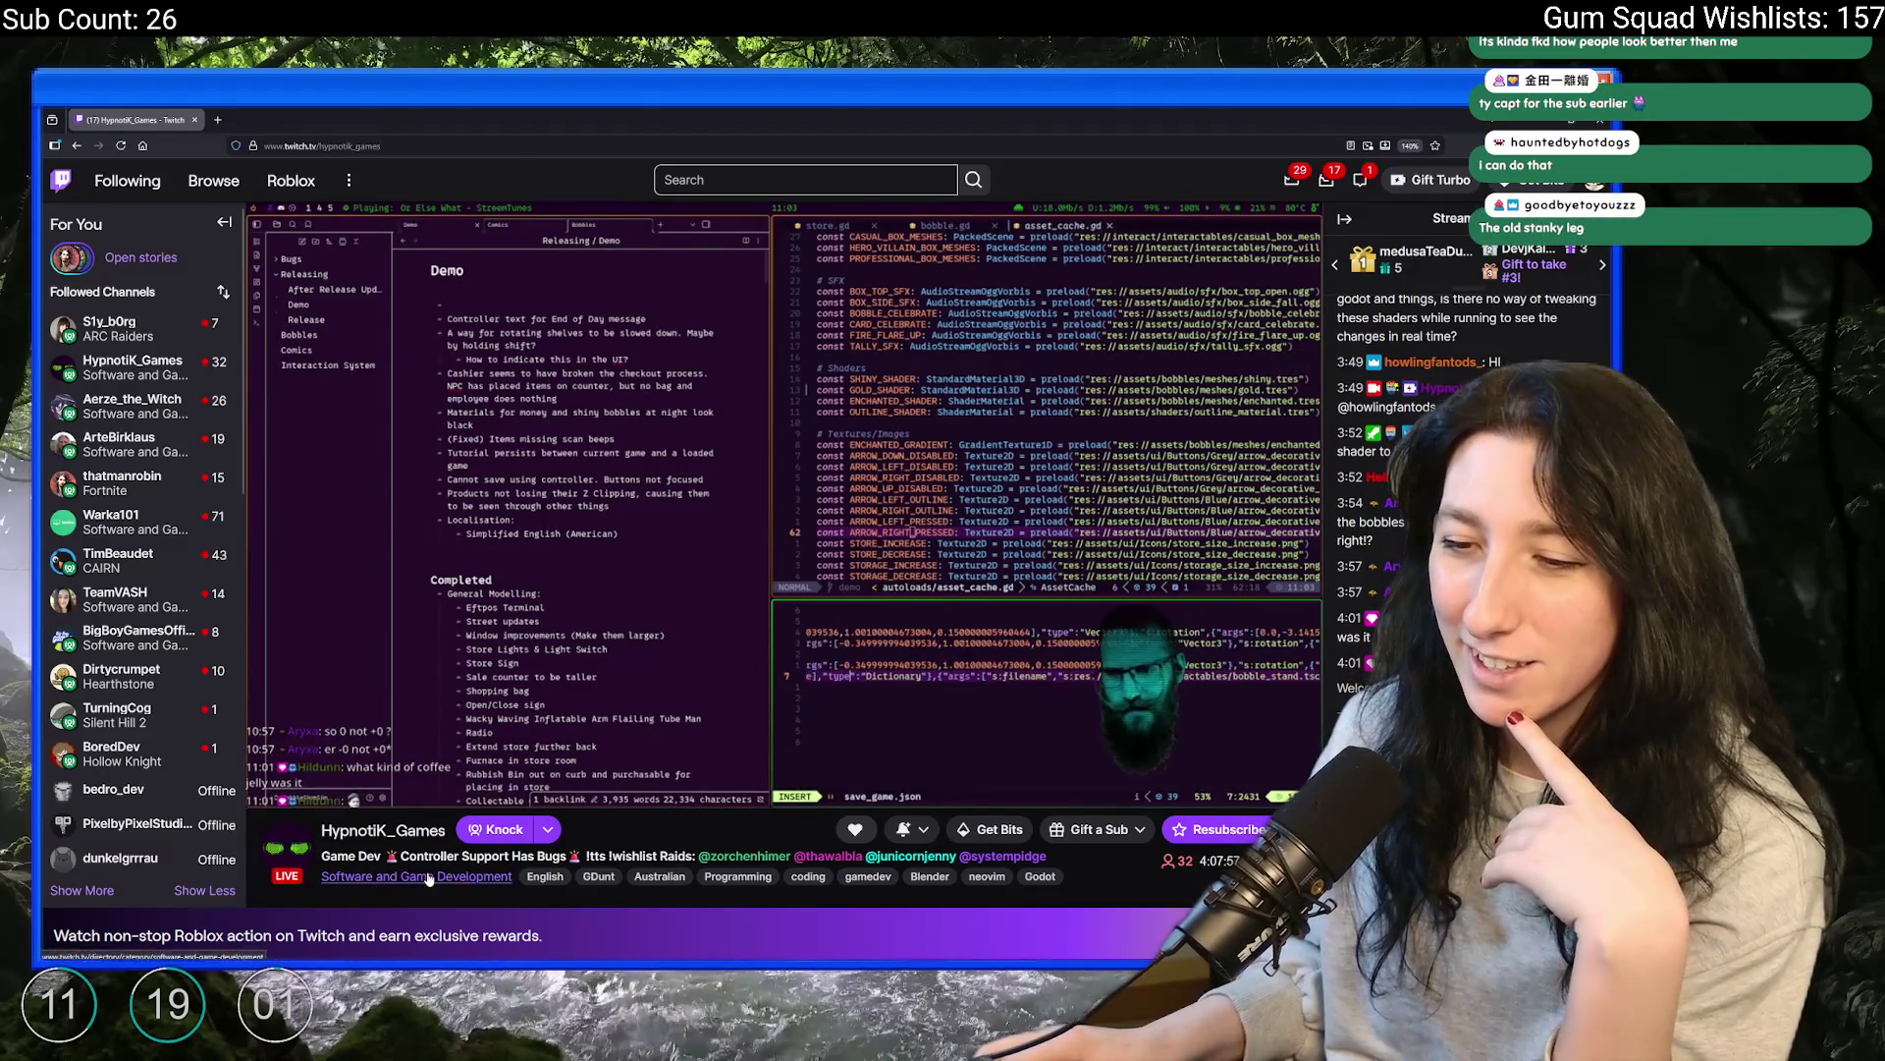
click(416, 876)
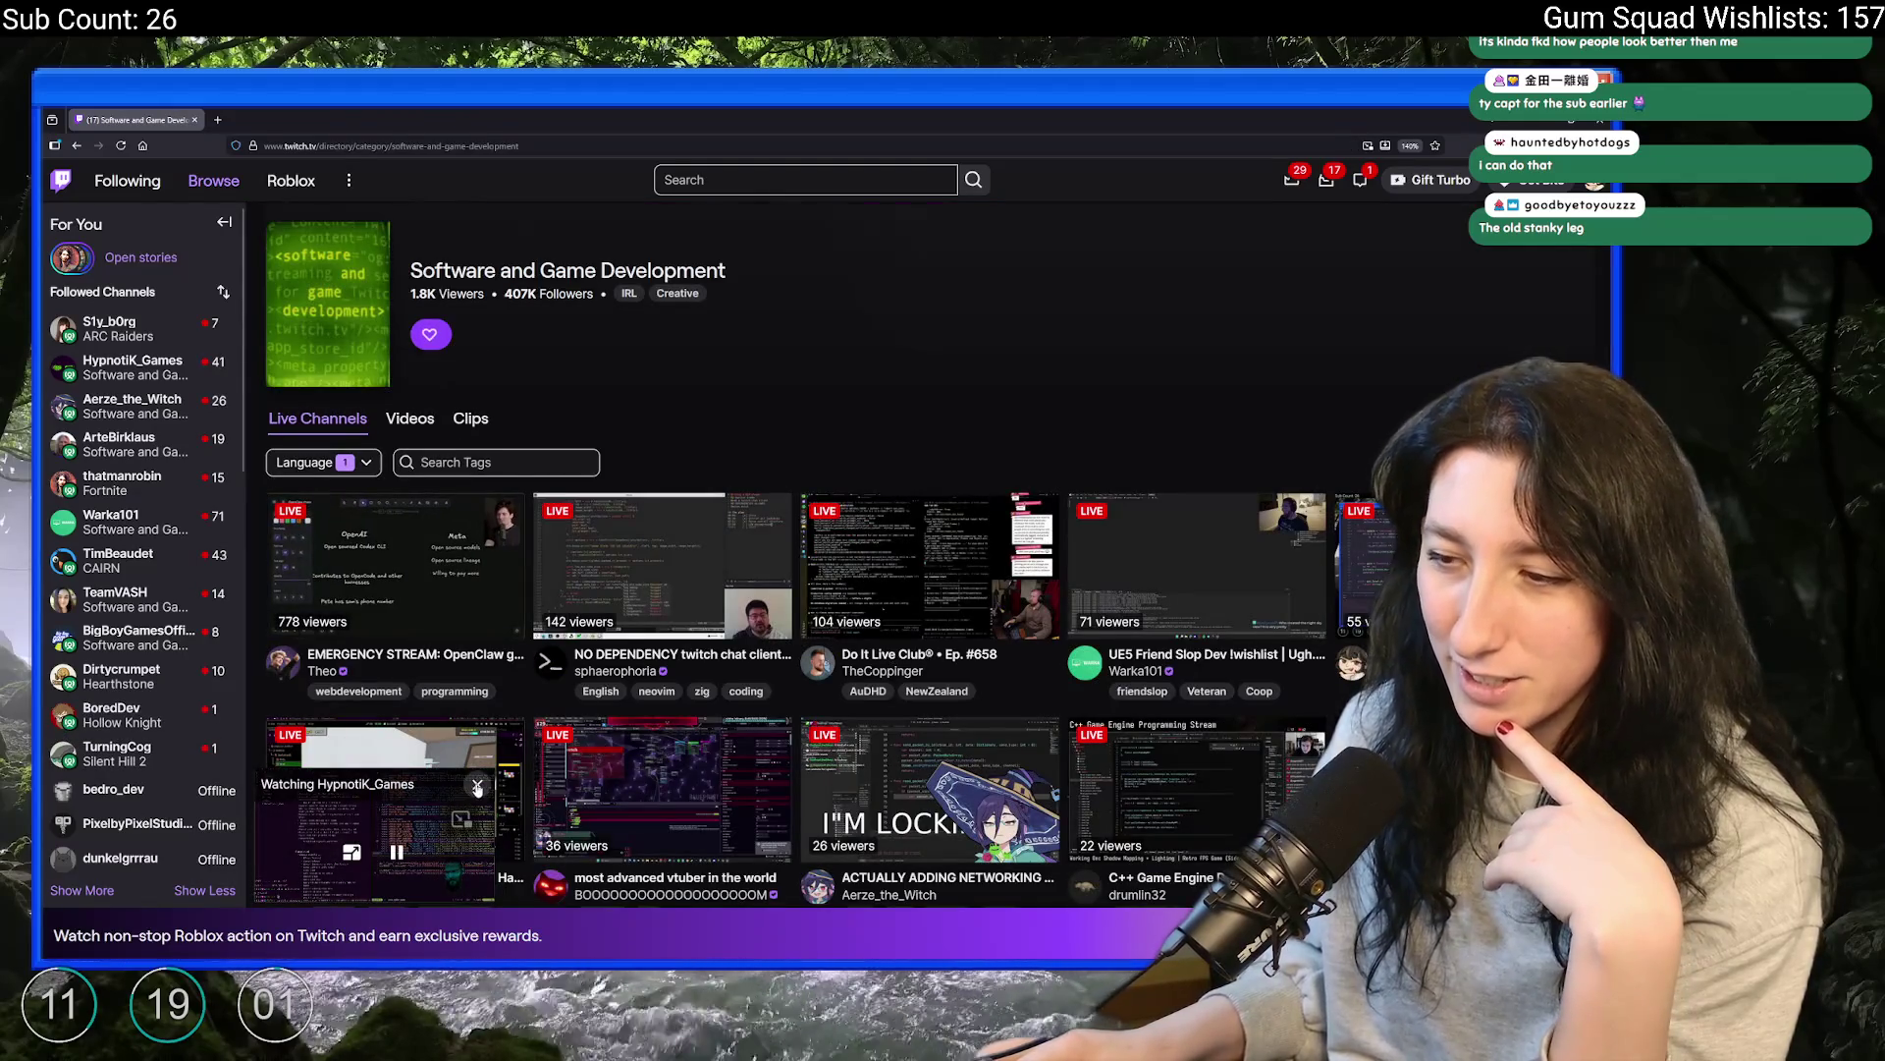
Open the 'ACTUALLY ADDING NETWORKING FOR REAL THIS TIME' stream from the game development directory
scroll(958, 471, down, 3)
scroll(957, 472, up, 2)
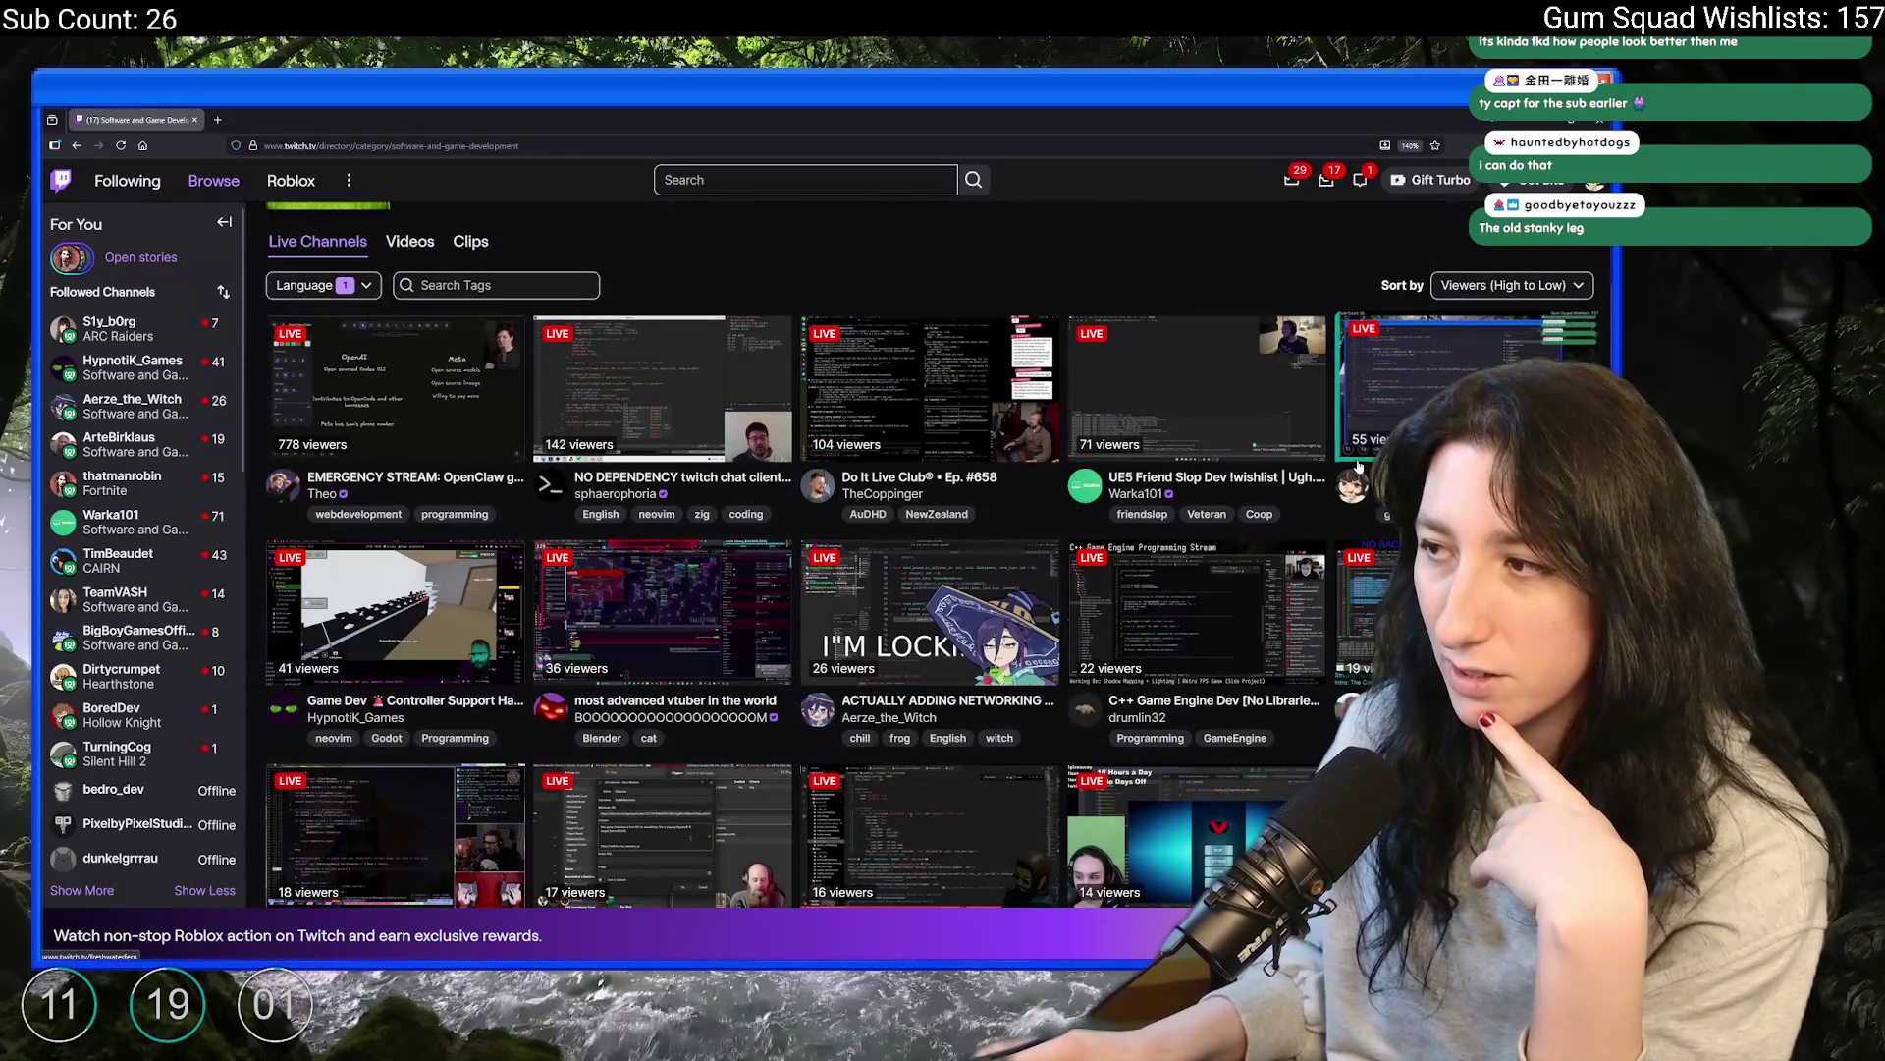
scroll(909, 429, down, 1)
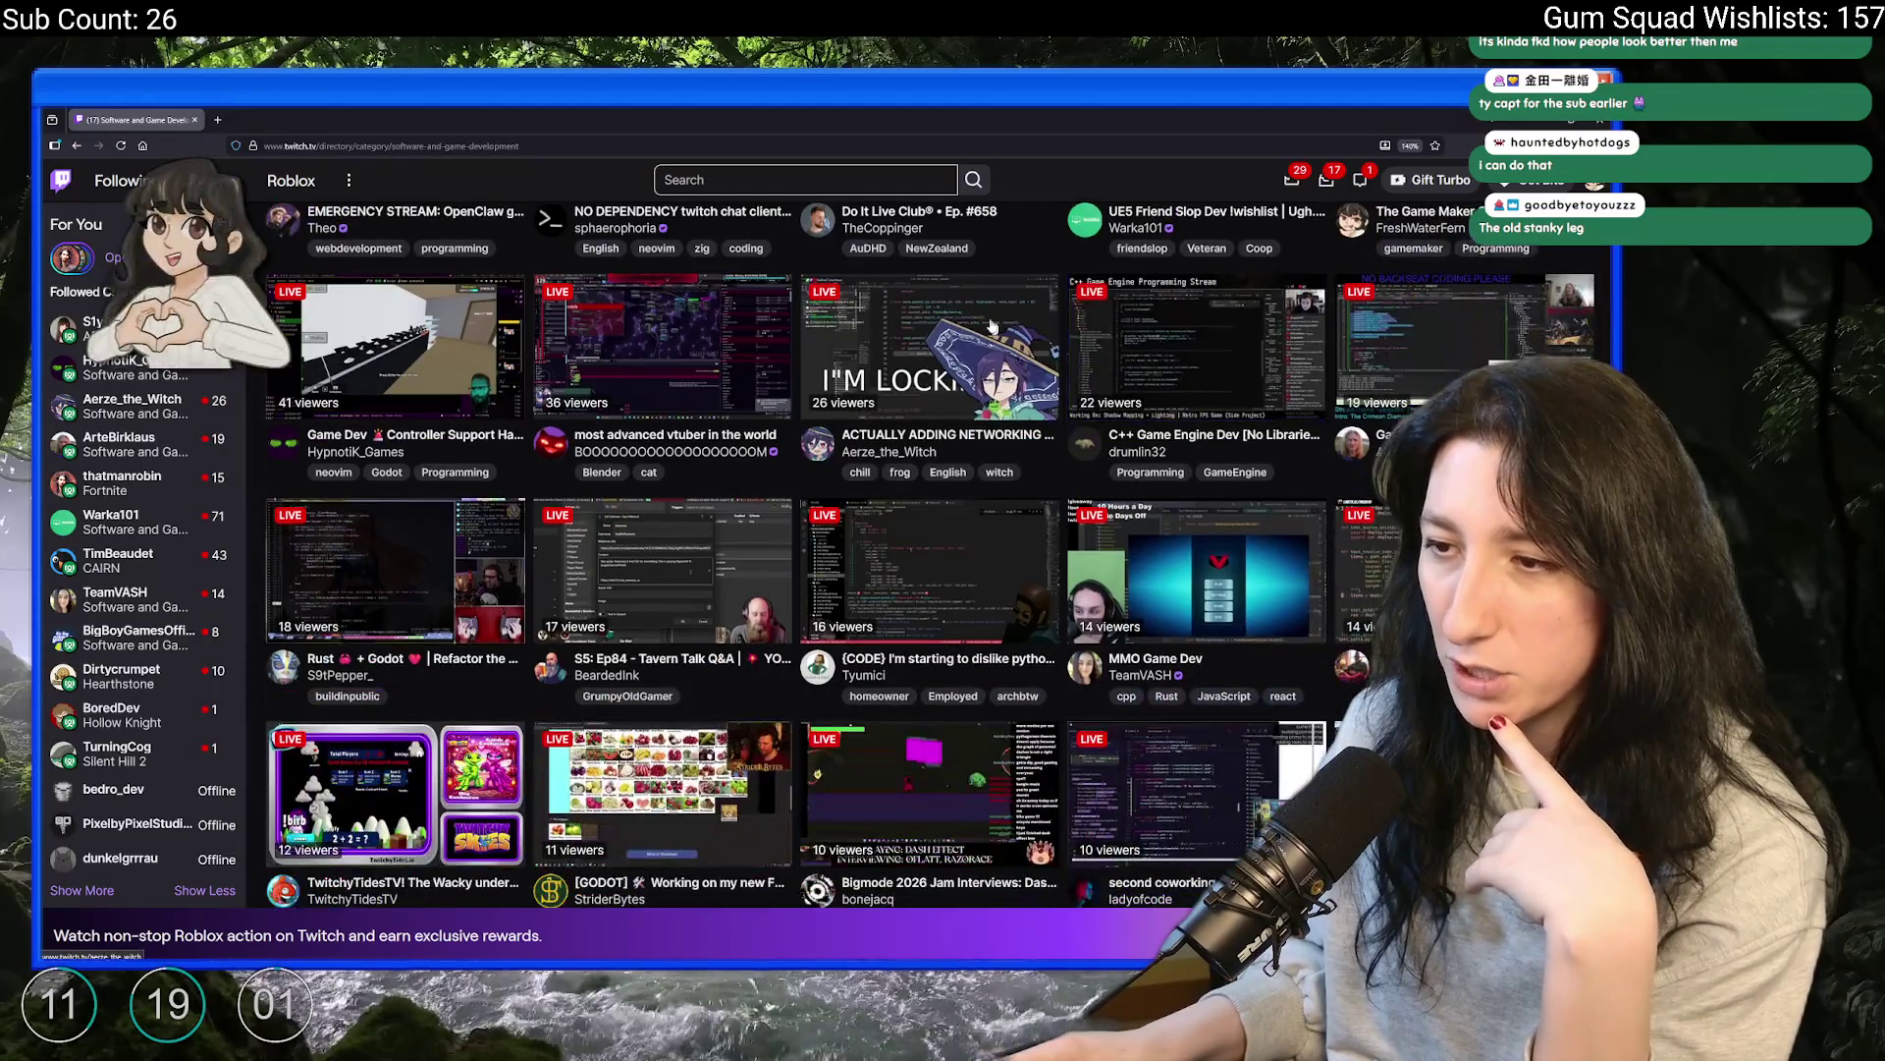
scroll(909, 429, up, 1)
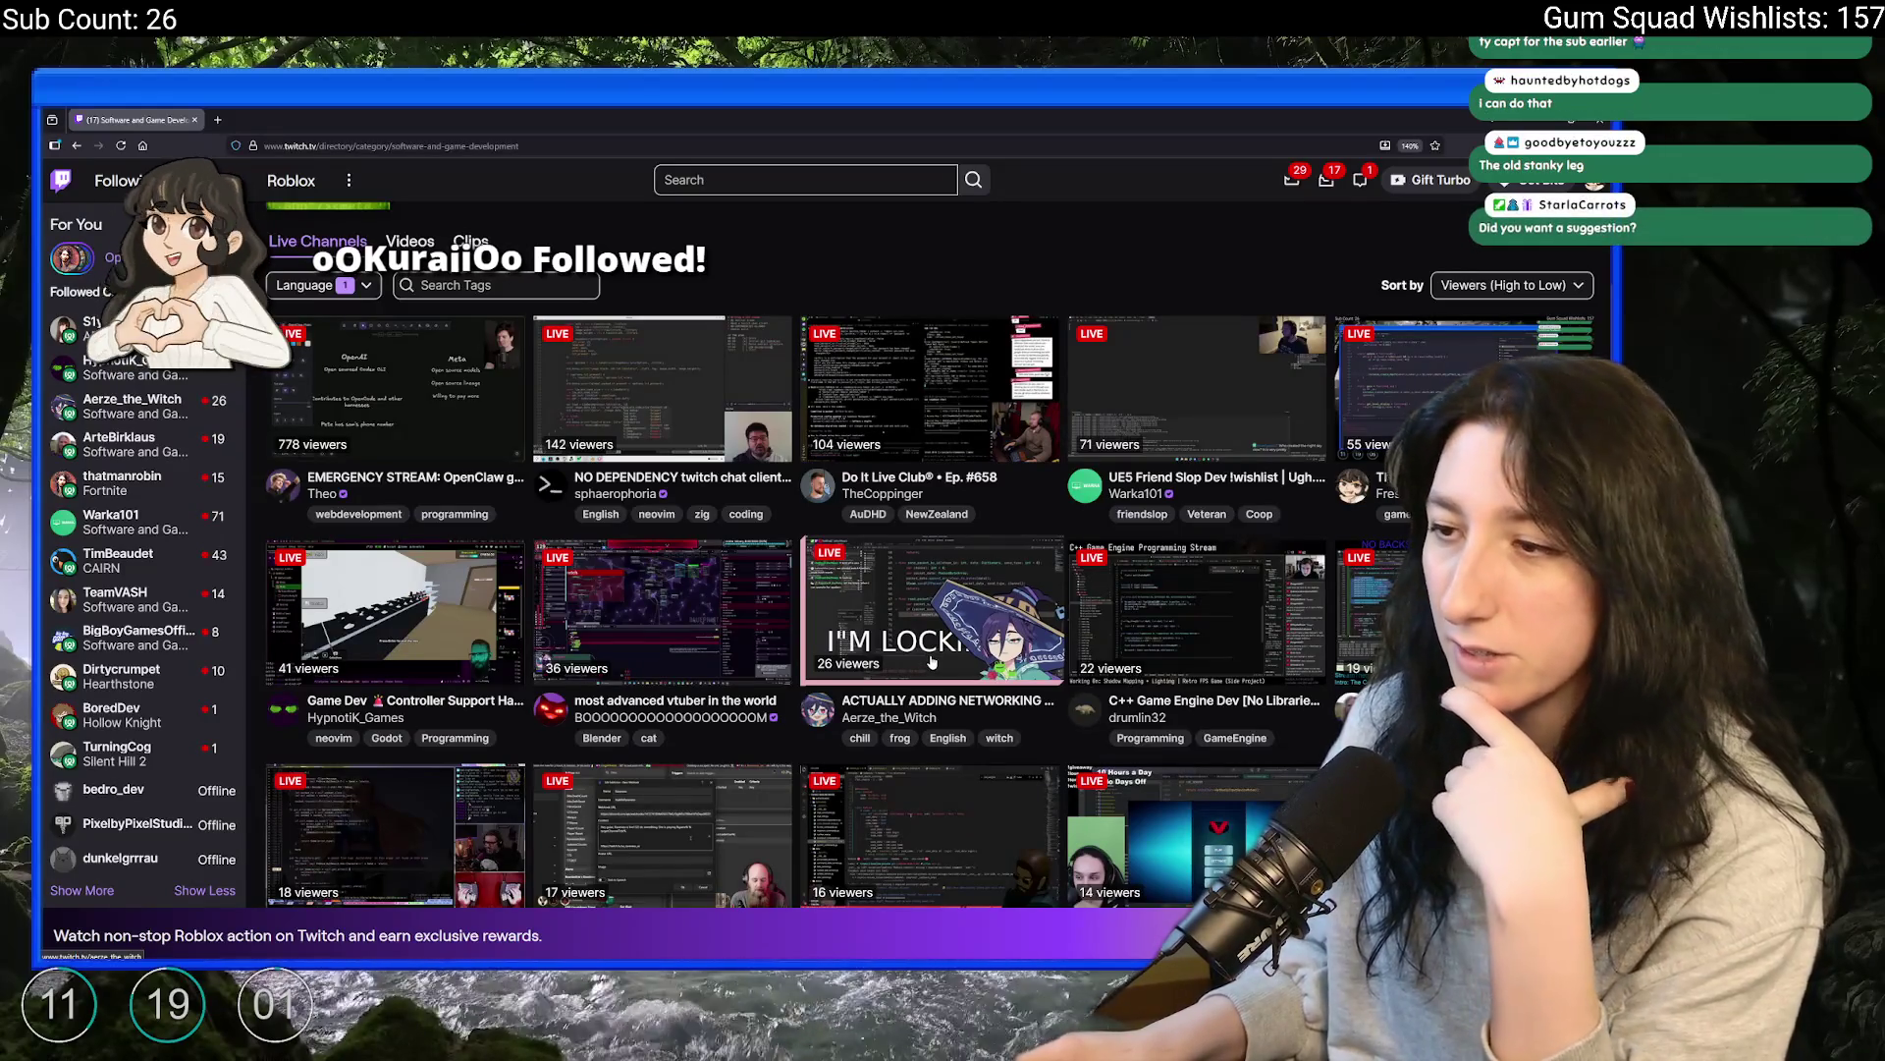
click(923, 668)
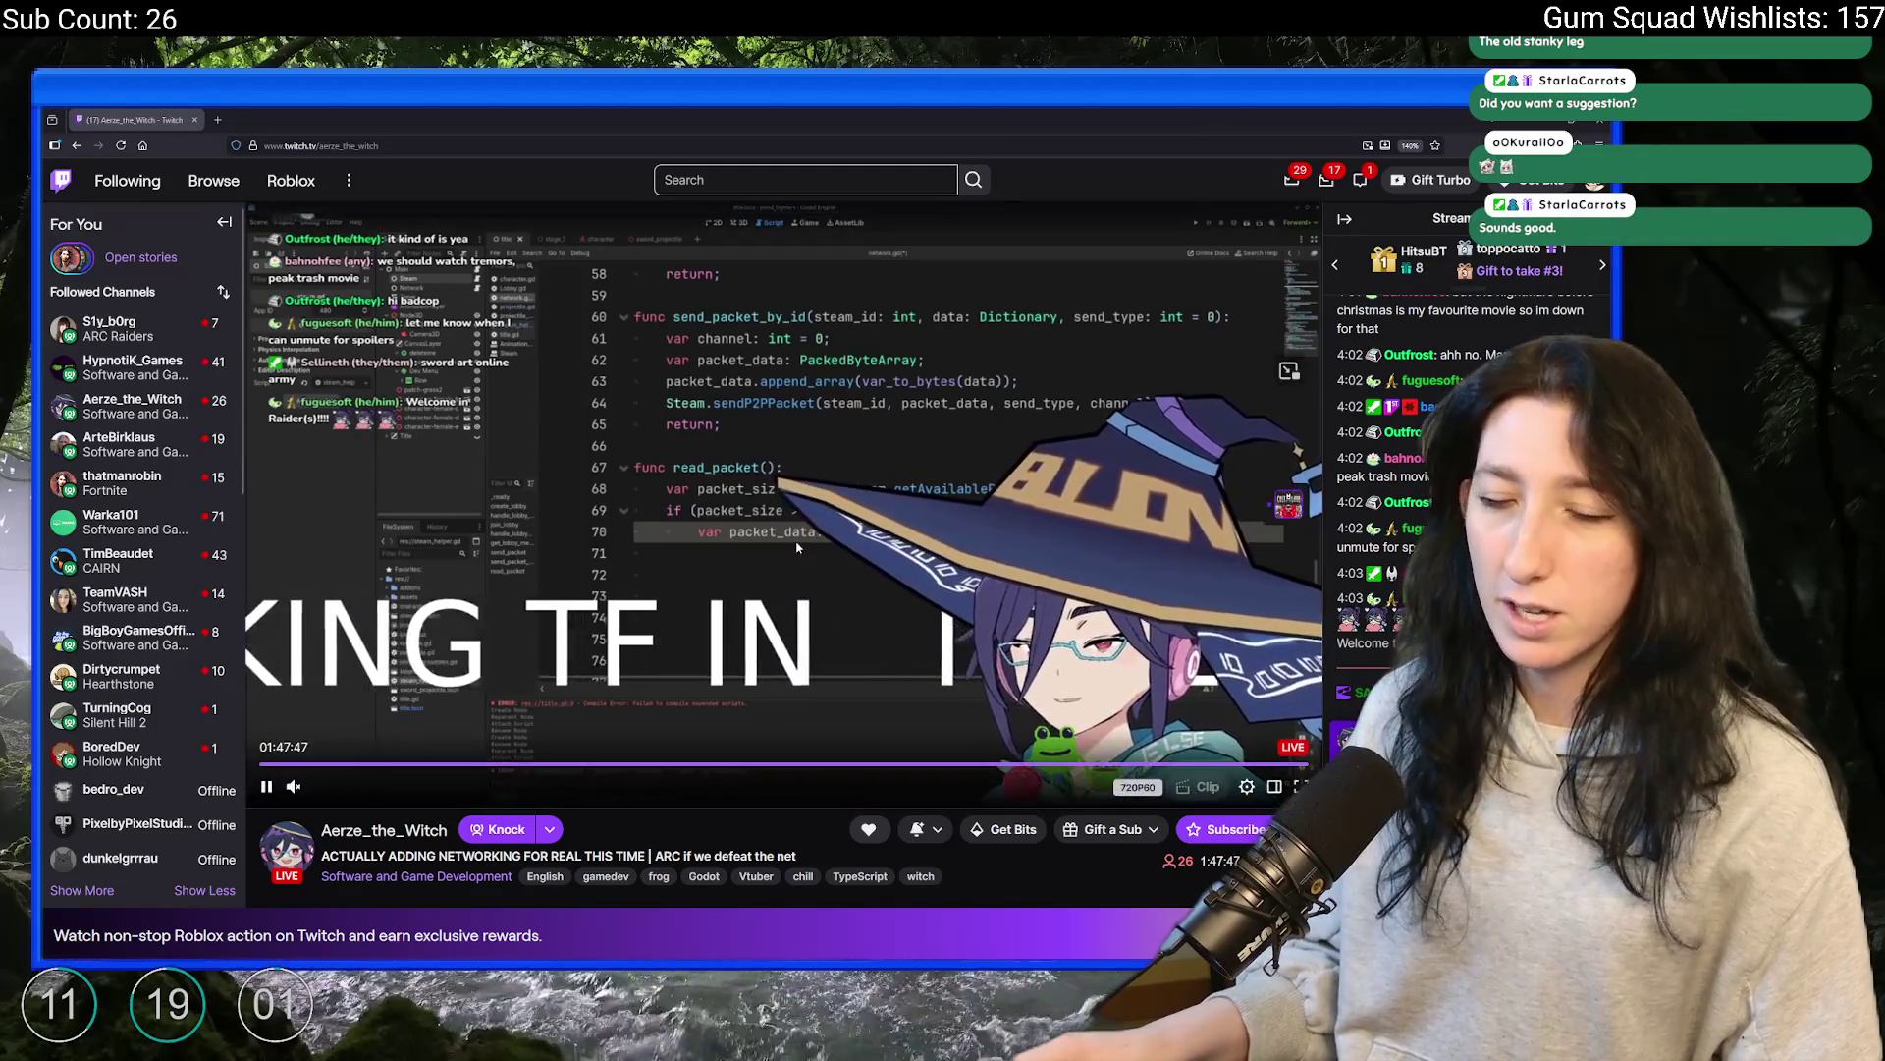
mouse_move(776, 960)
click(407, 147)
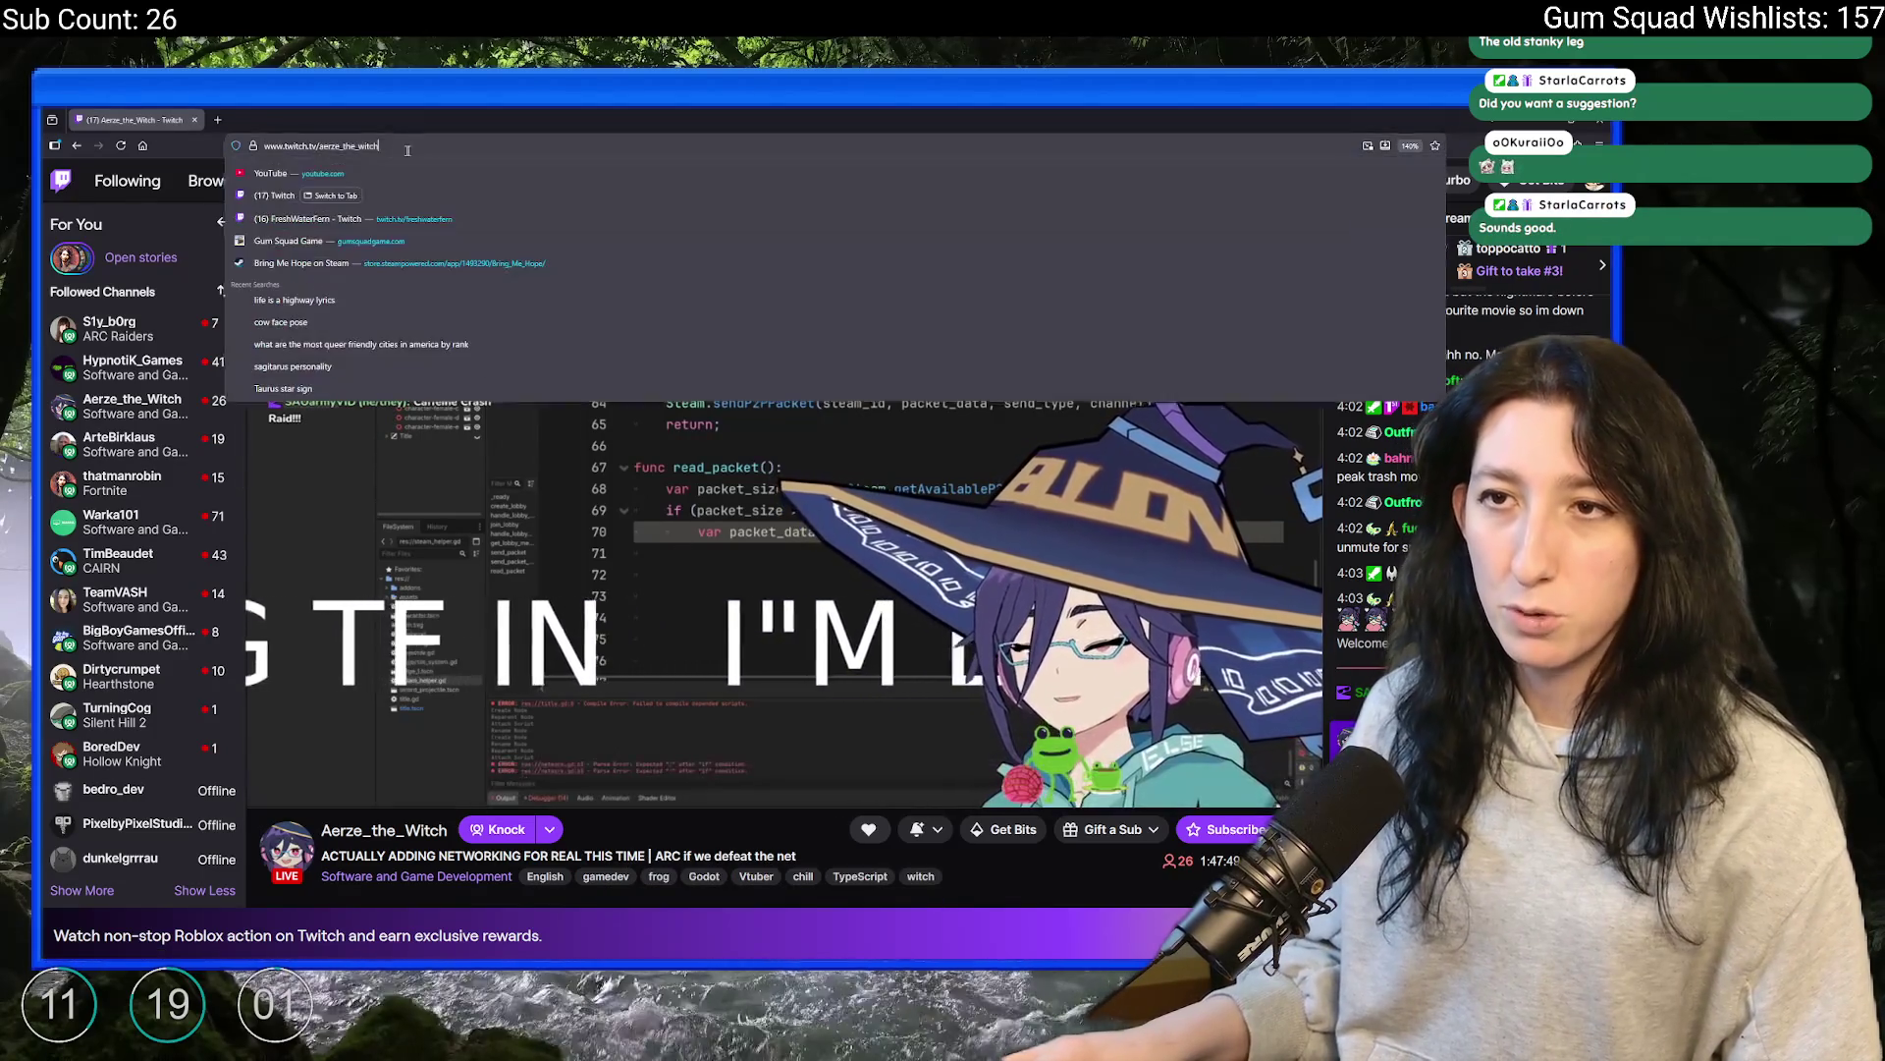
click(744, 825)
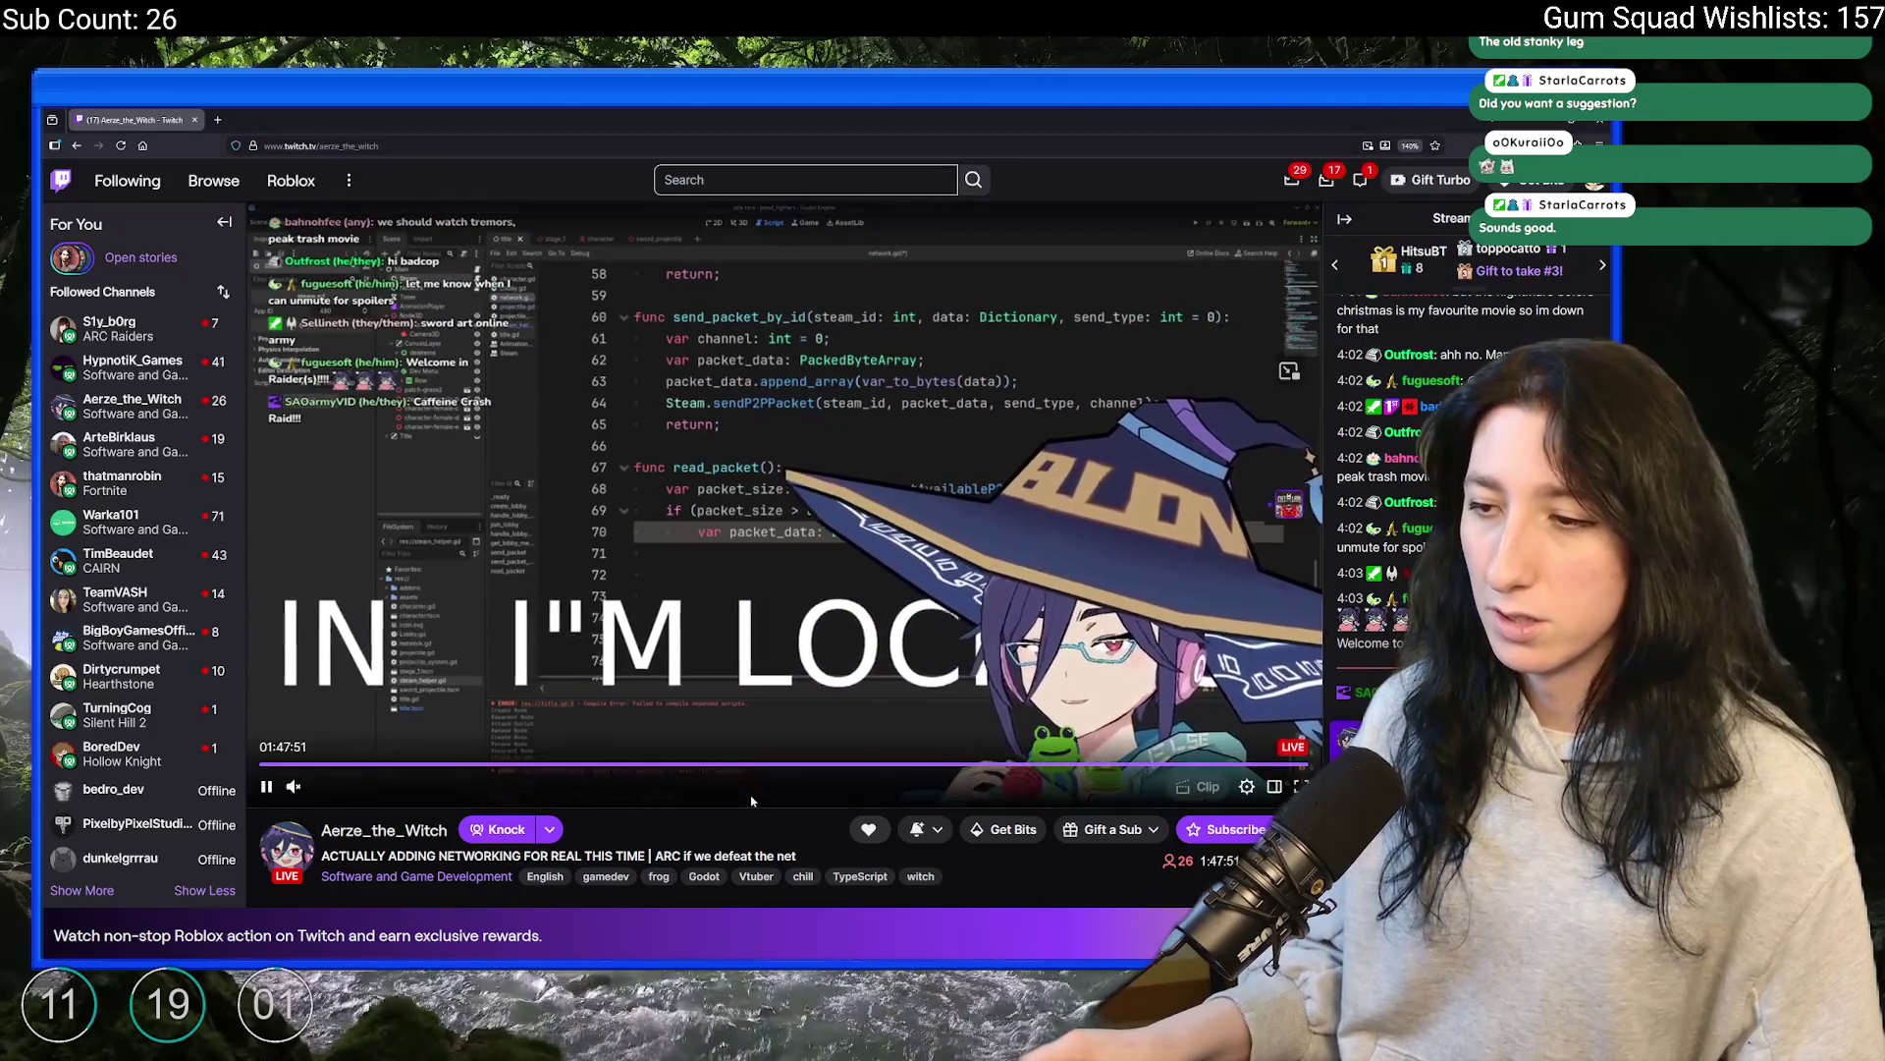